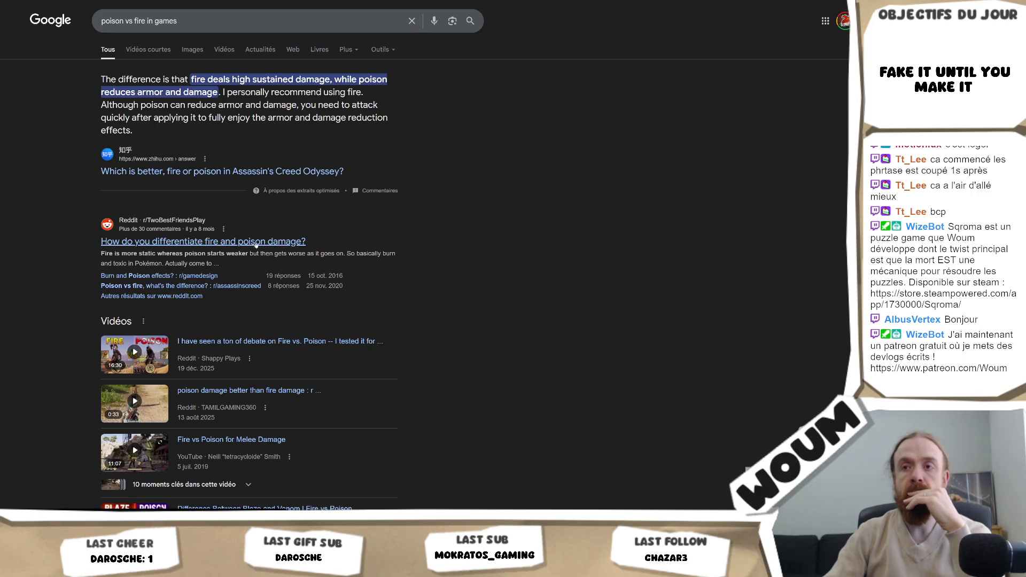
# Step: Open the r/gamedesign 'Burn and Poison effects?' thread and follow its TV Tropes Status Effects link
pyautogui.click(202, 282)
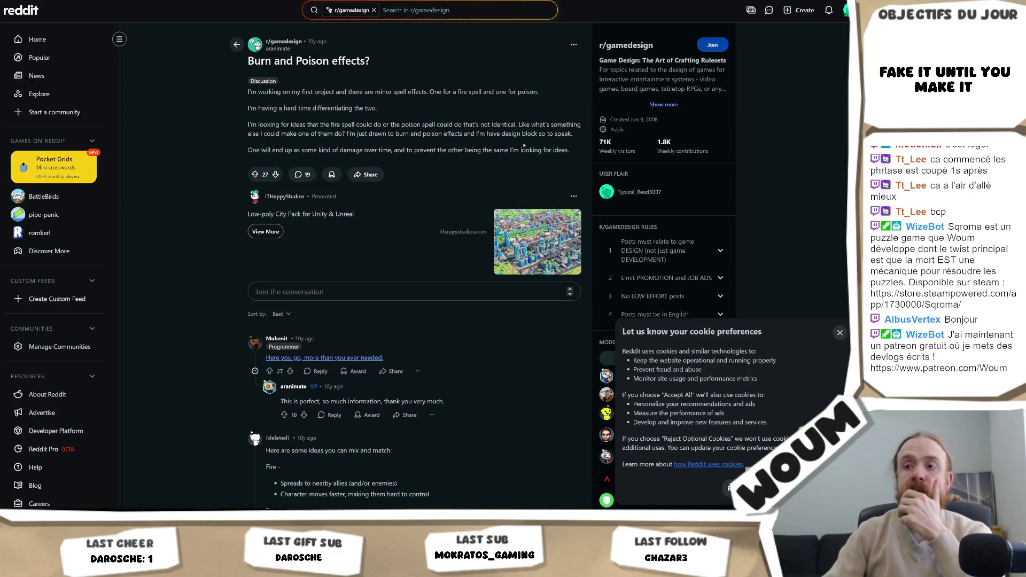
pyautogui.click(359, 358)
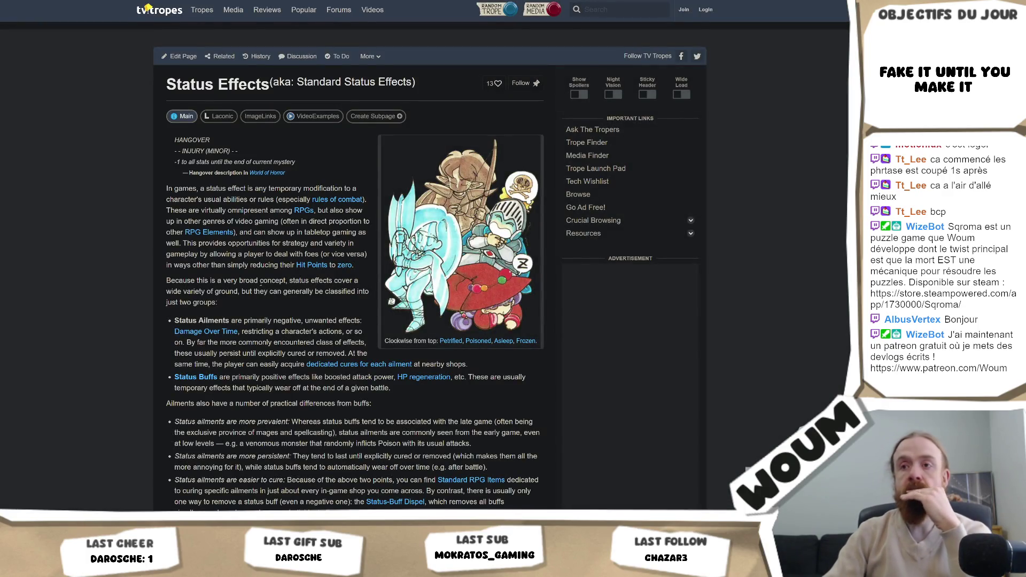
# Step: Accept the TV Tropes personal data consent request and scroll down the Status Effects page
pyautogui.scroll(-3, 258, 290)
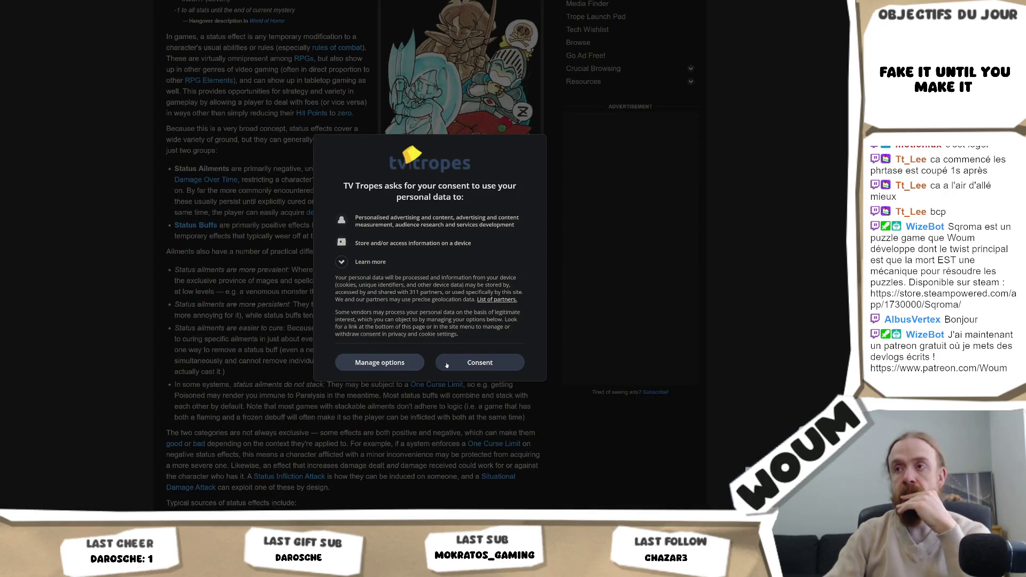
pyautogui.click(443, 365)
pyautogui.scroll(-7, 316, 338)
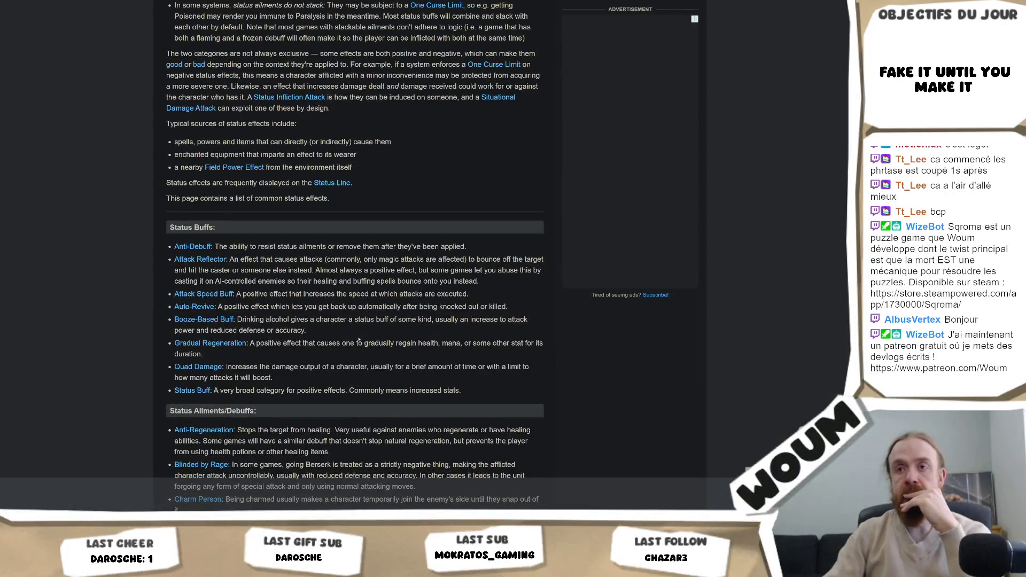
pyautogui.scroll(-4, 354, 340)
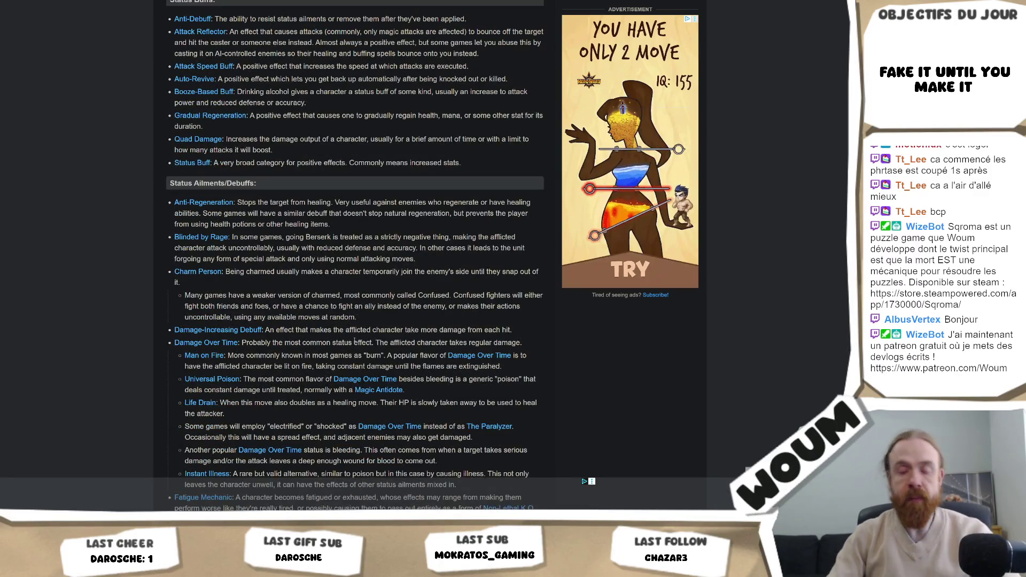
# Step: Search the page for 'fire', then 'burn', find the Damage Over Time entry, and return to Reddit
pyautogui.hotkey('ctrl', 'f')
pyautogui.write('fire')
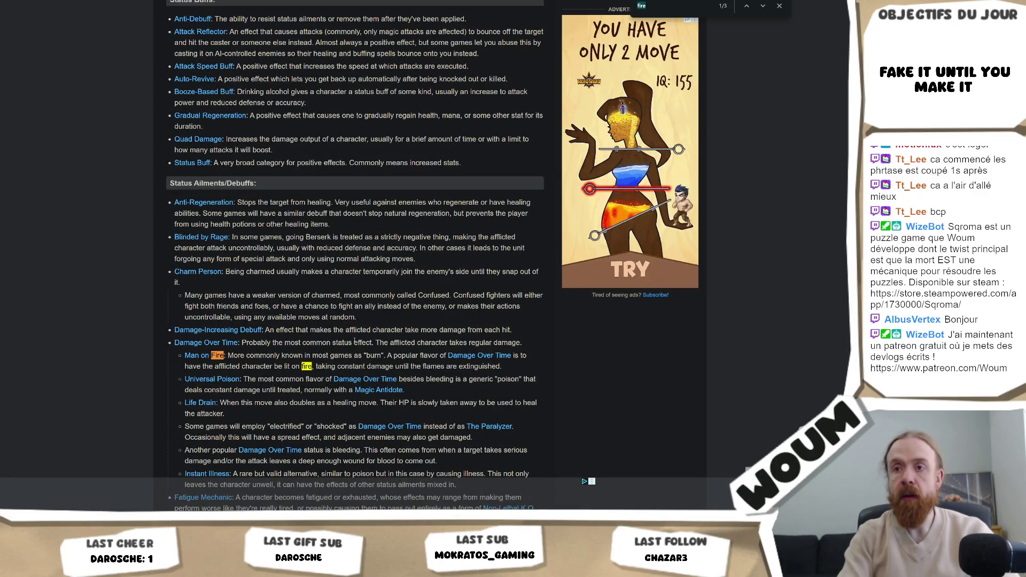
pyautogui.press('BackSpace')
pyautogui.press('BackSpace')
pyautogui.press('BackSpace')
pyautogui.write('burn')
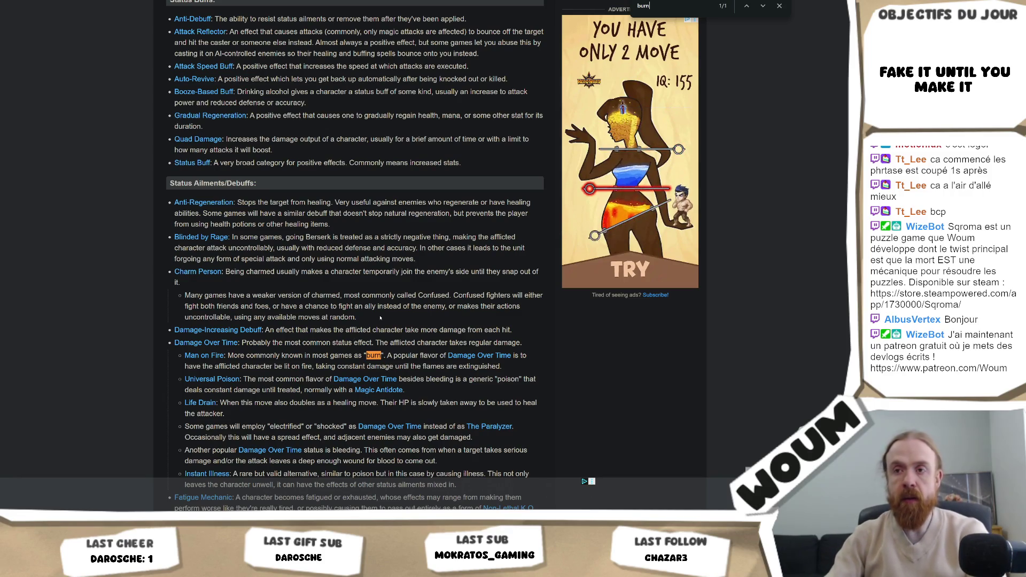
pyautogui.scroll(-15, 354, 341)
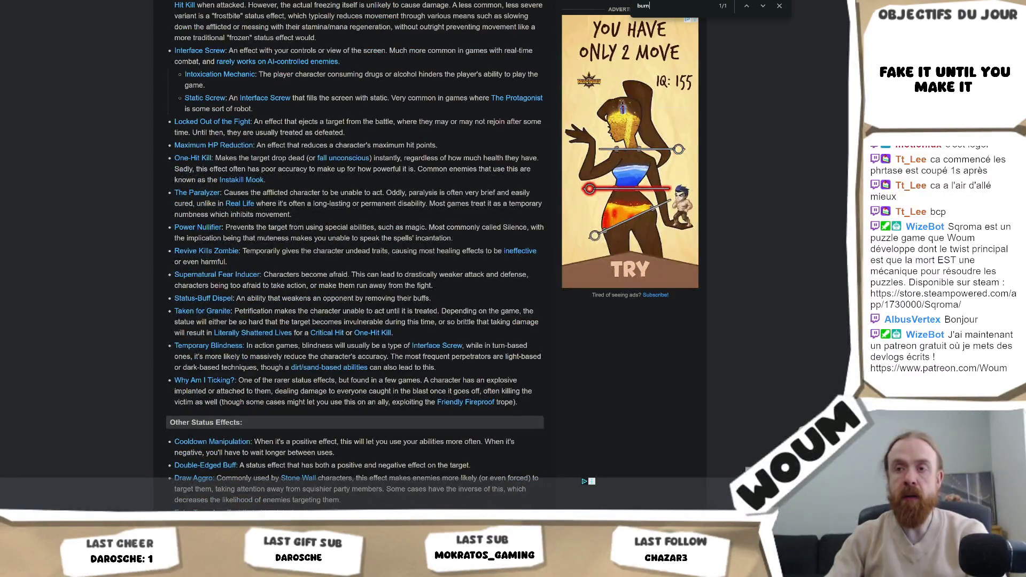
pyautogui.hotkey('ctrl', 'Tab')
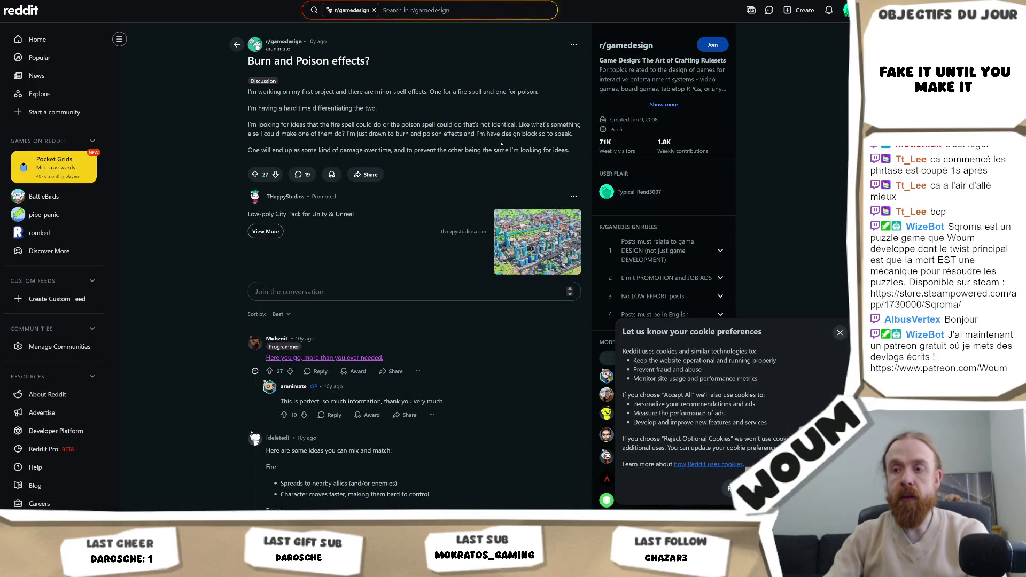
# Step: Read the replies on Pokémon burns, burn degrees and armor-ignoring poison, then return to Google
pyautogui.scroll(-1, 500, 143)
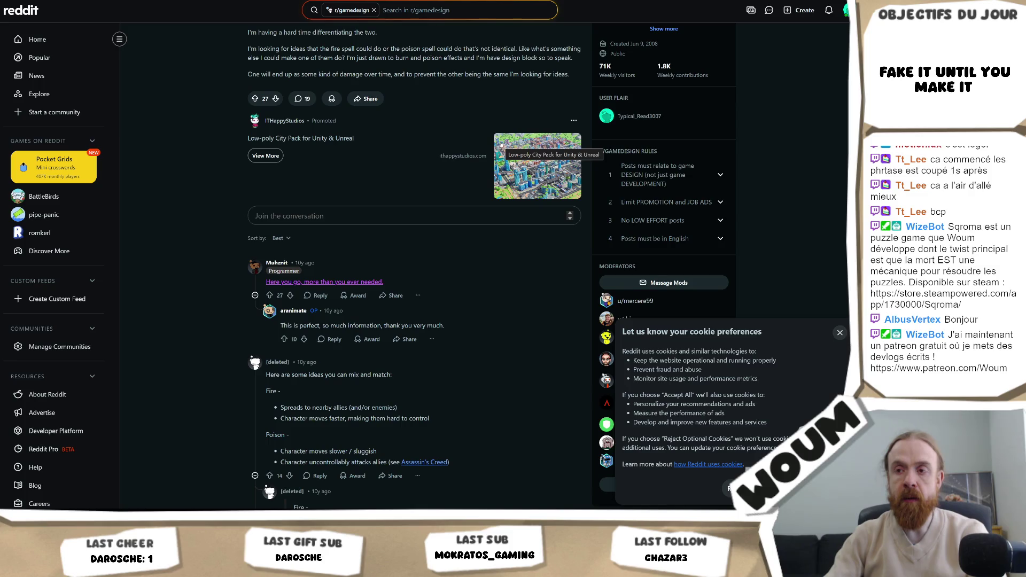
pyautogui.scroll(-1, 501, 144)
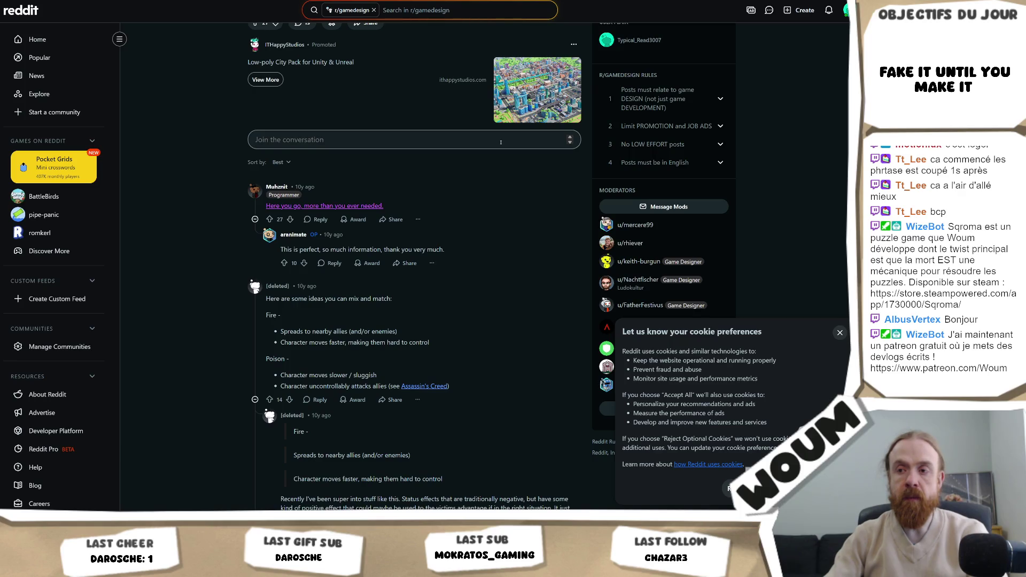
pyautogui.scroll(-1, 468, 174)
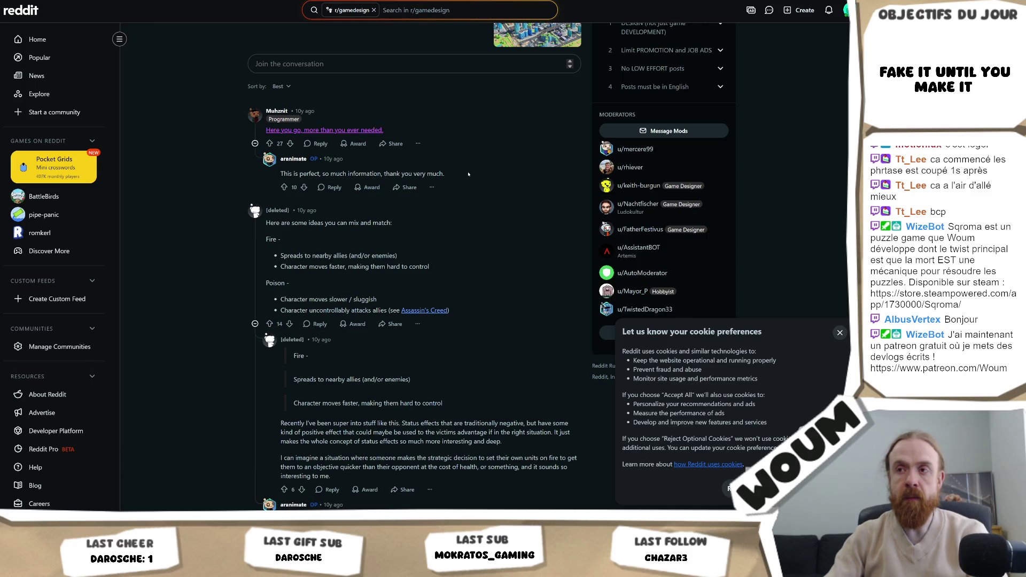
pyautogui.scroll(-3, 469, 171)
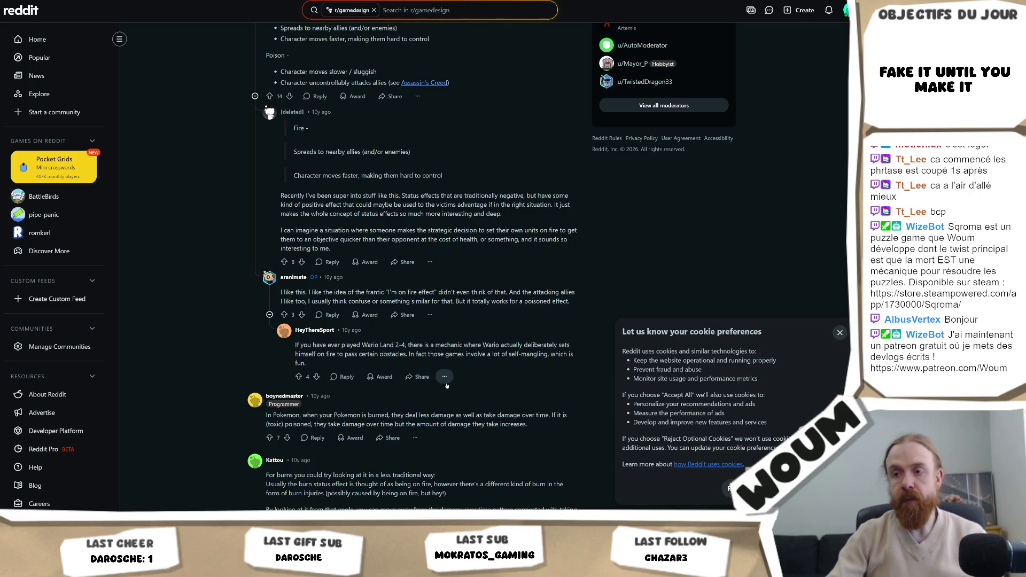
pyautogui.scroll(-2, 445, 386)
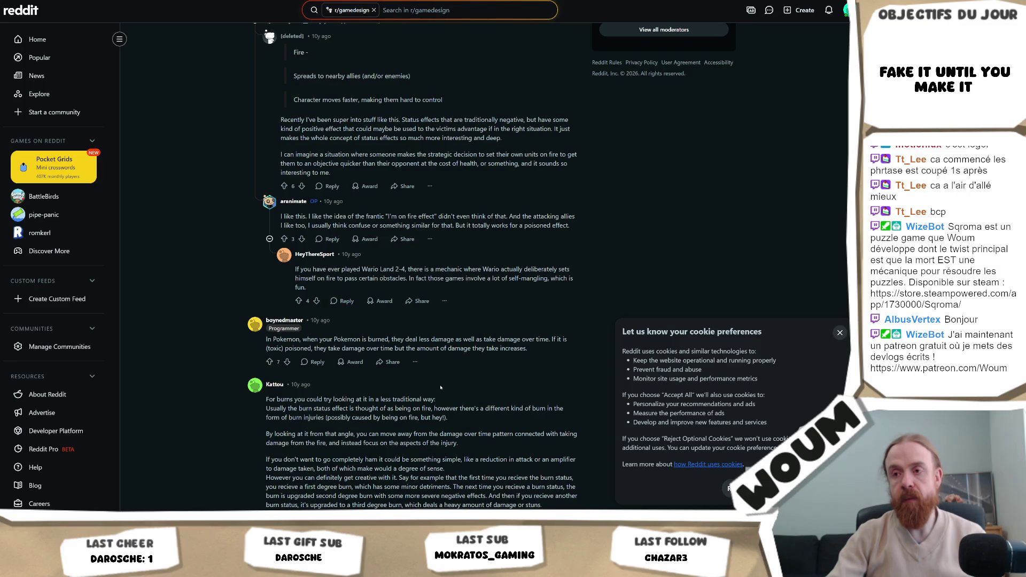
pyautogui.scroll(-2, 393, 352)
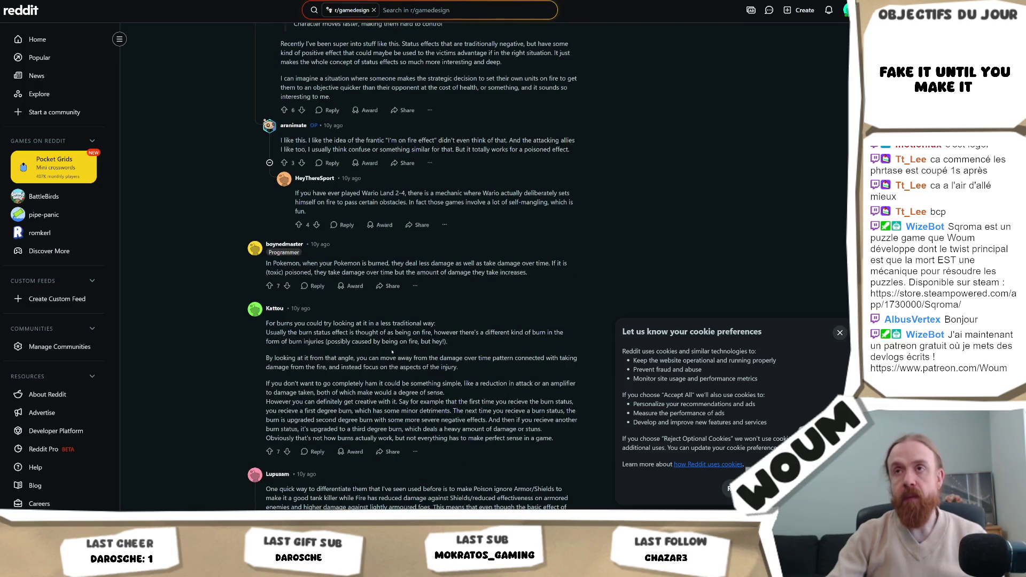
pyautogui.hotkey('alt', 'Left')
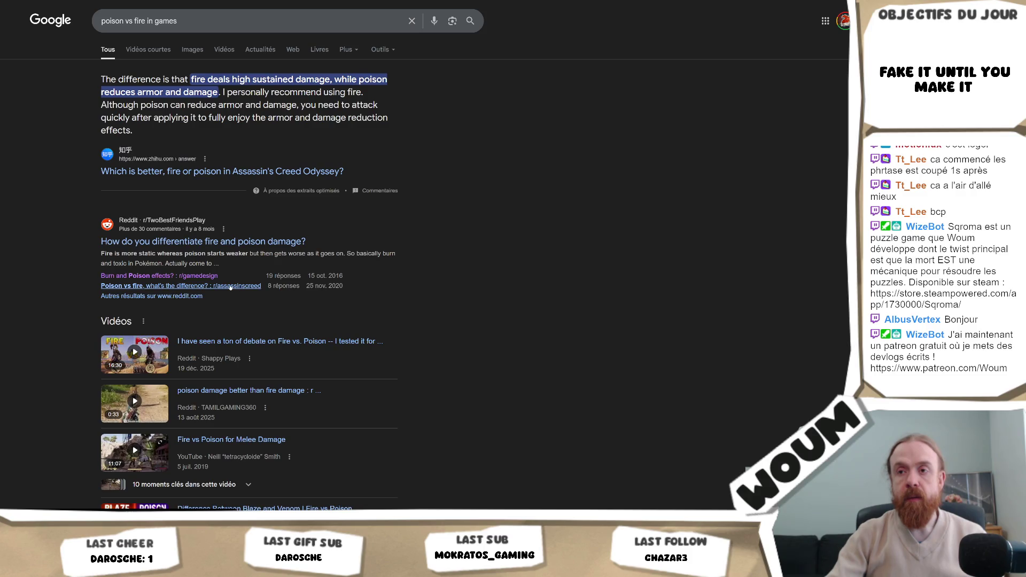
# Step: Open the r/TwoBestFriendsPlay thread 'How do you differentiate fire and poison damage?' and close its cookie banner
pyautogui.scroll(-4, 230, 288)
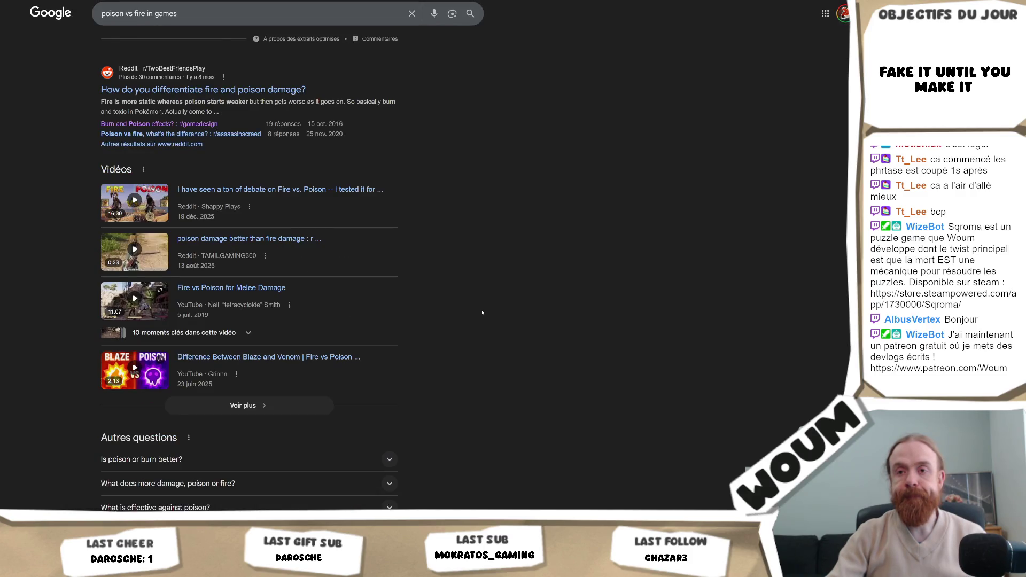
pyautogui.scroll(4, 460, 338)
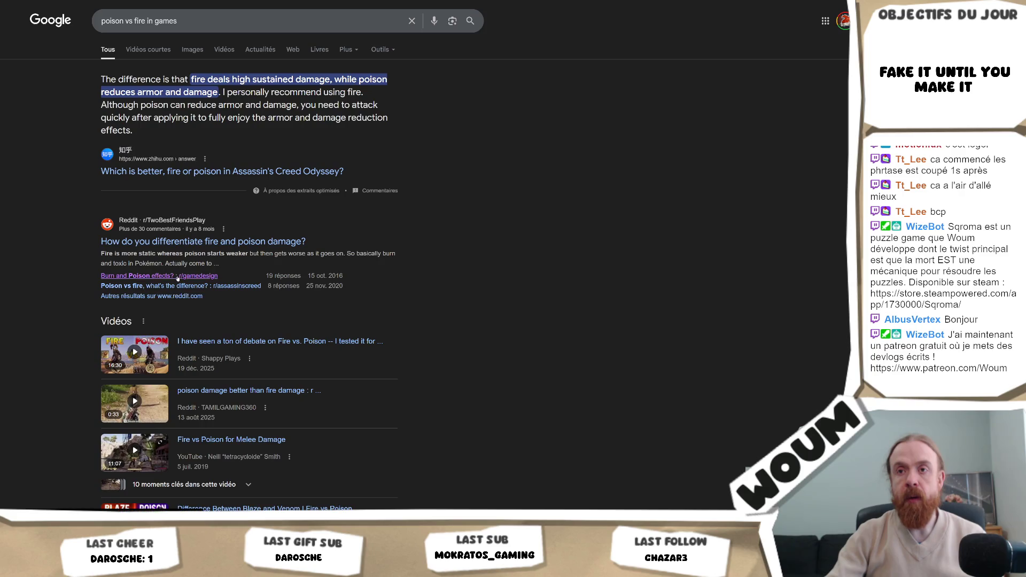
pyautogui.click(214, 242)
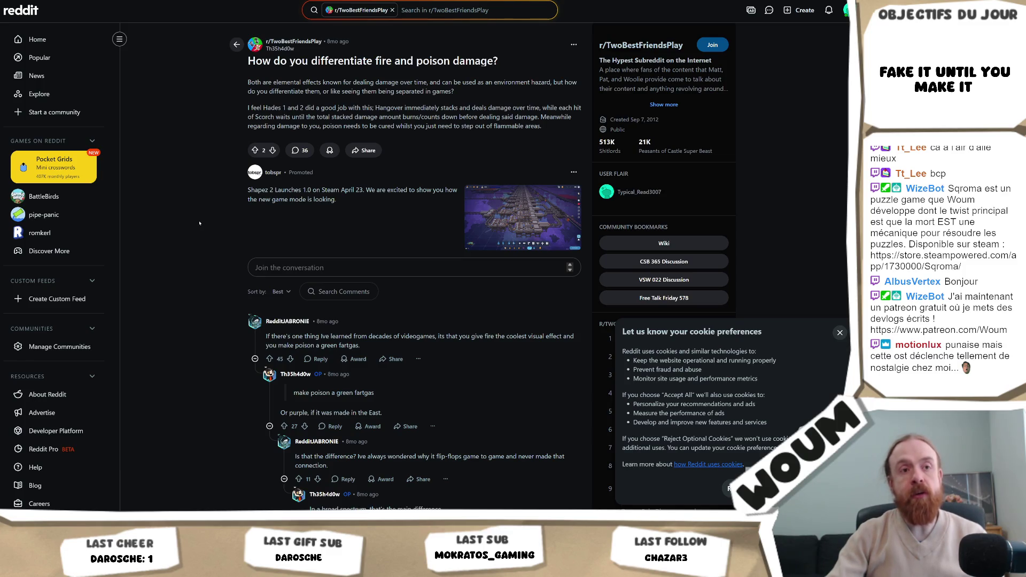
pyautogui.click(833, 334)
pyautogui.rightClick(636, 118)
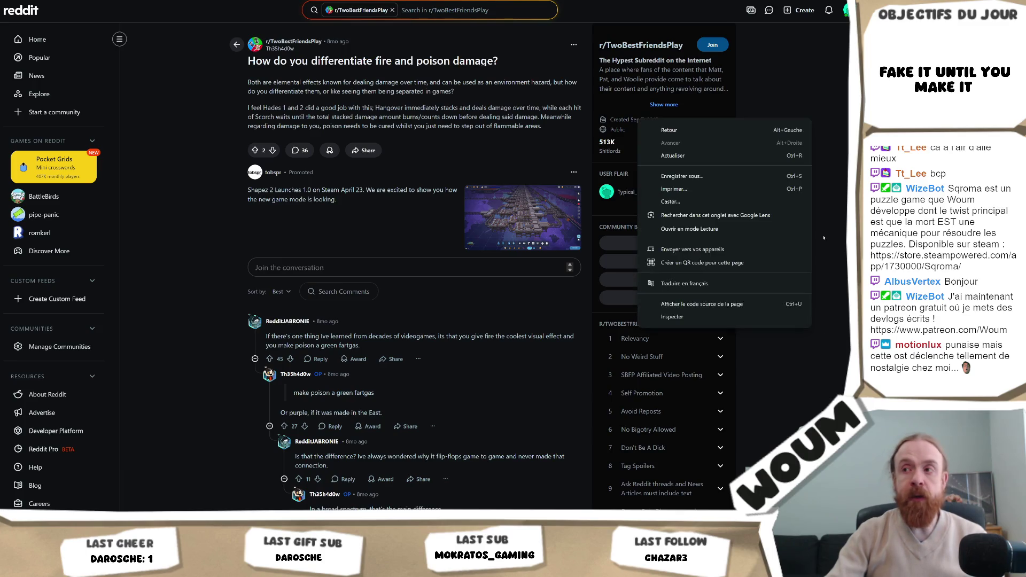
pyautogui.press('Escape')
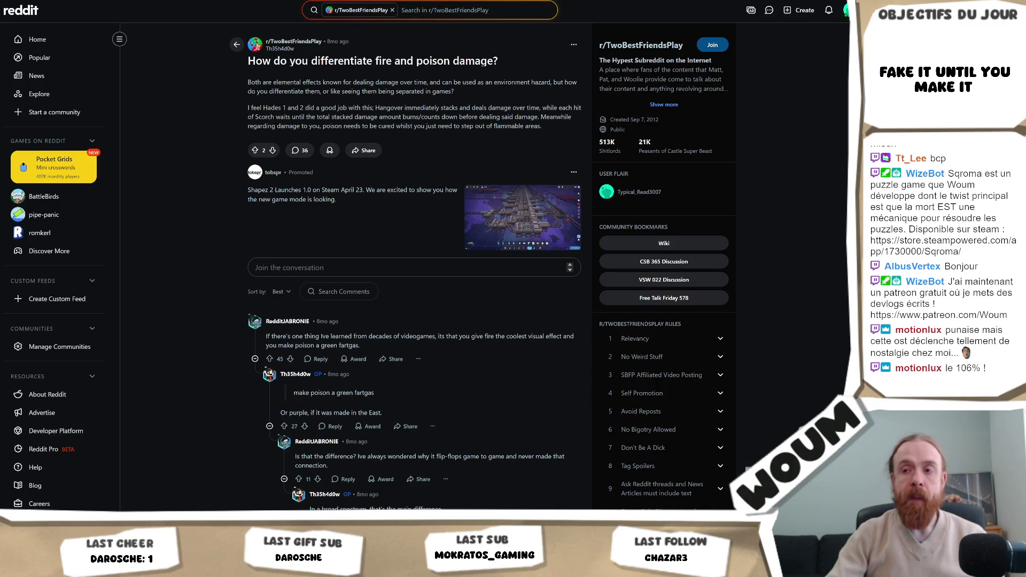
pyautogui.scroll(-3, 414, 267)
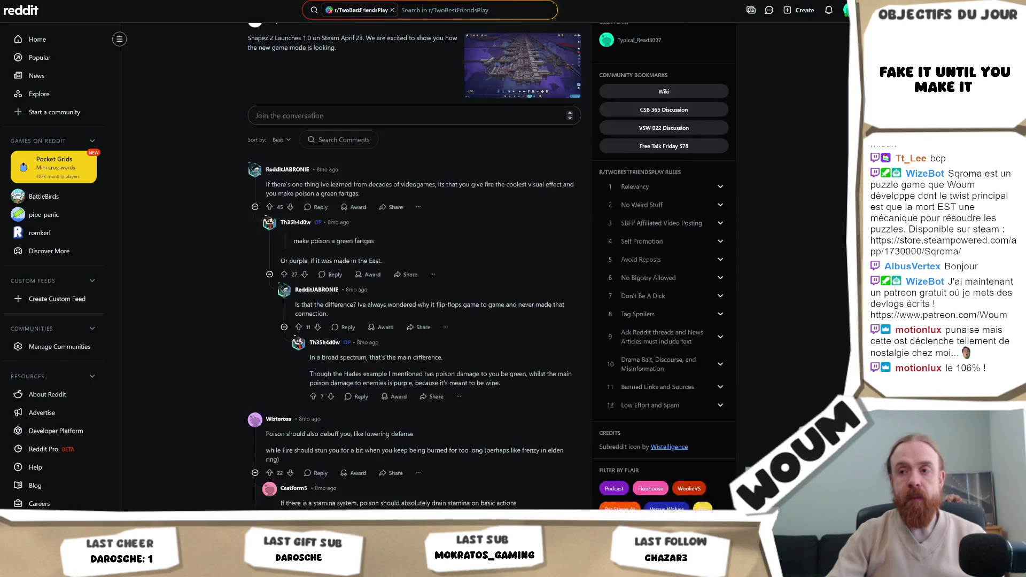
# Step: Read the replies on rolling out fire, antidotes and Path of Exile poison stacking, then return to Google
pyautogui.scroll(-1, 414, 267)
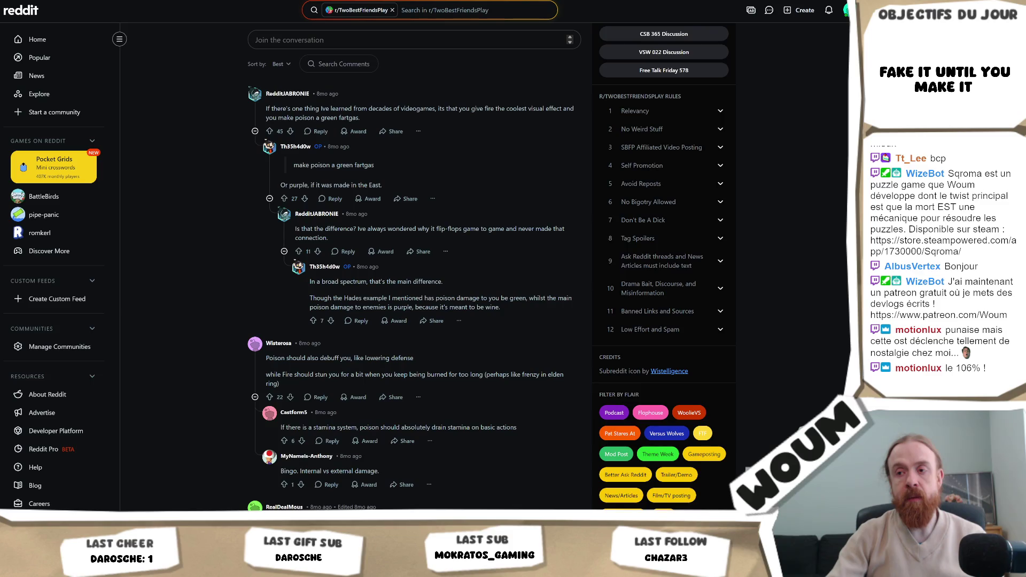
pyautogui.scroll(-2, 427, 268)
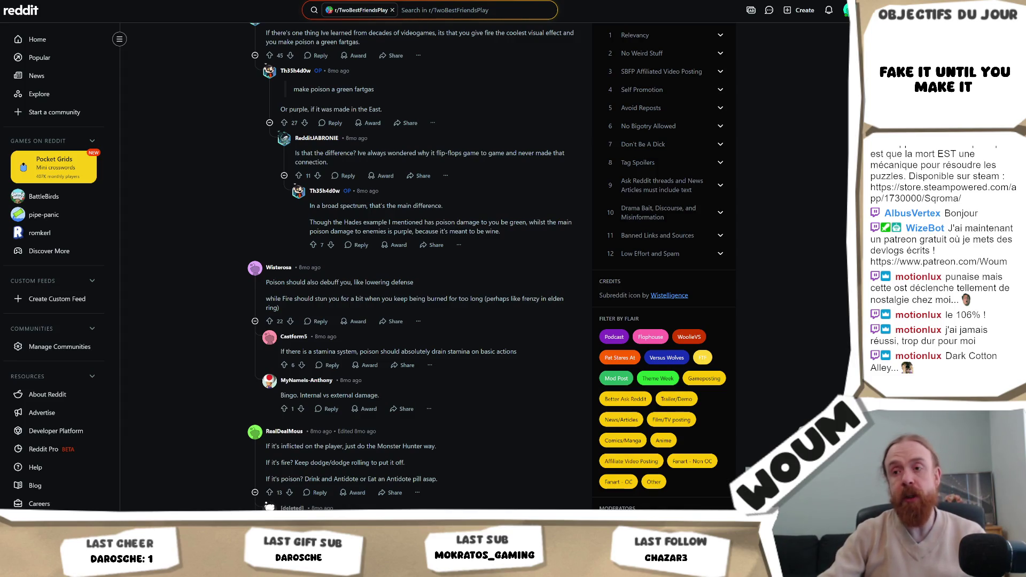
pyautogui.scroll(-8, 534, 439)
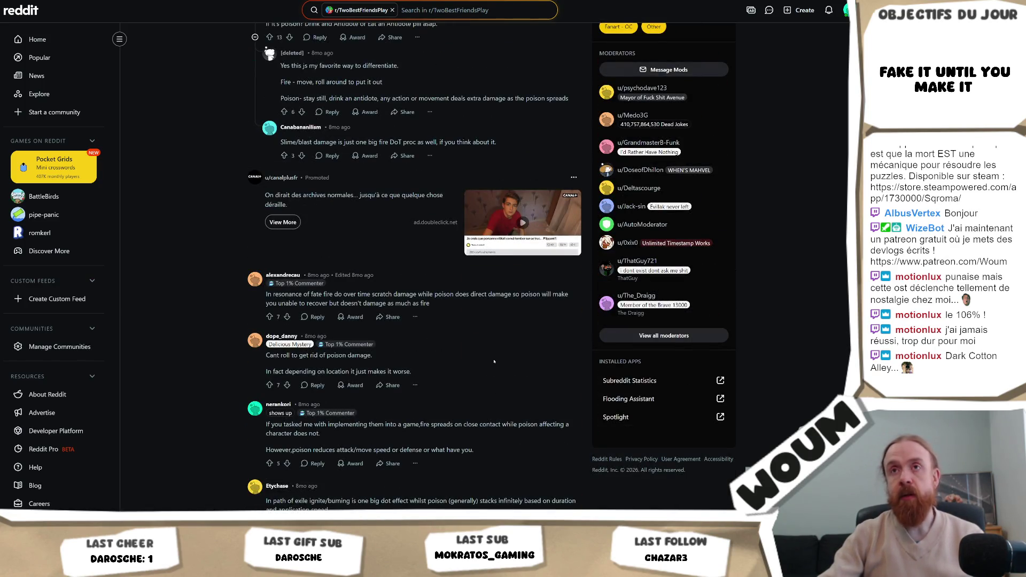
pyautogui.hotkey('alt', 'Left')
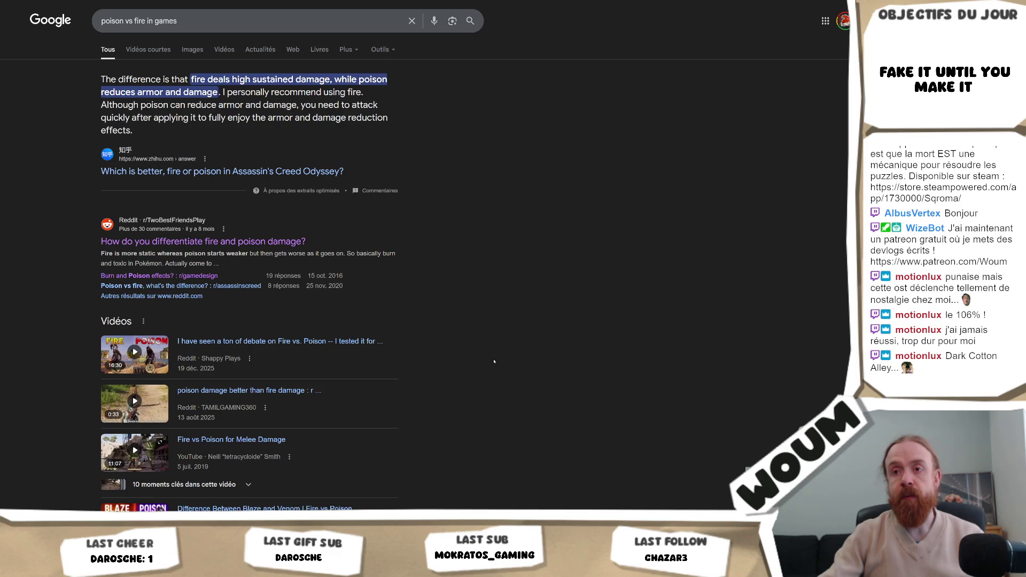
# Step: Scroll the poison vs fire results and reopen the r/gamedesign 'Burn and Poison effects?' post
pyautogui.scroll(-3, 494, 362)
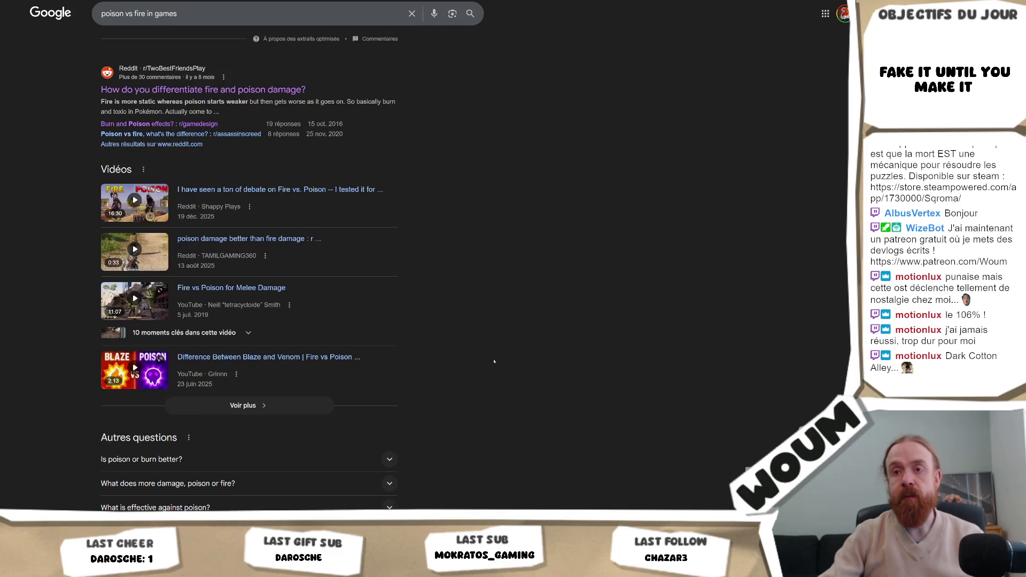
pyautogui.scroll(-3, 493, 362)
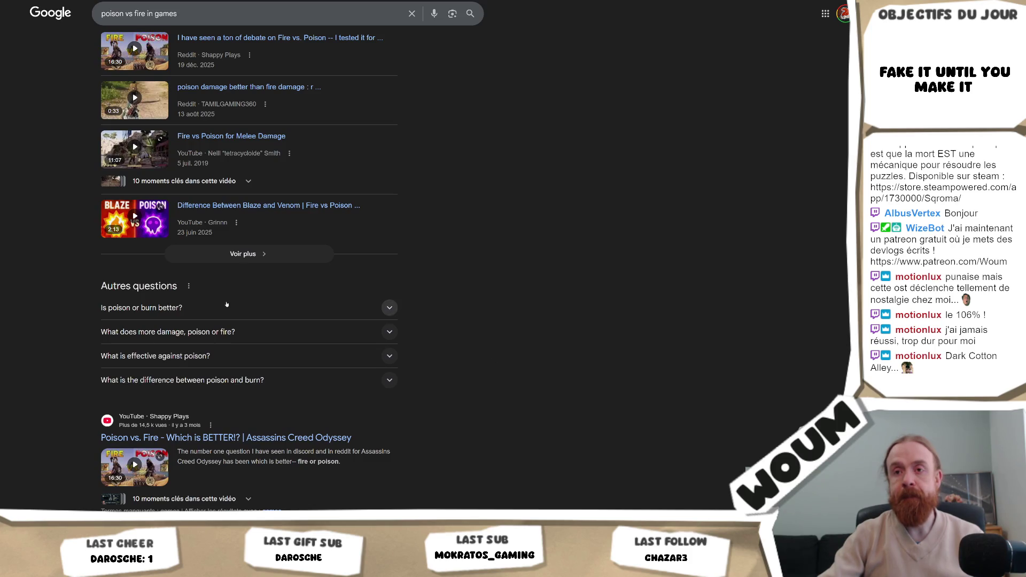
pyautogui.scroll(6, 229, 307)
pyautogui.scroll(-3, 175, 124)
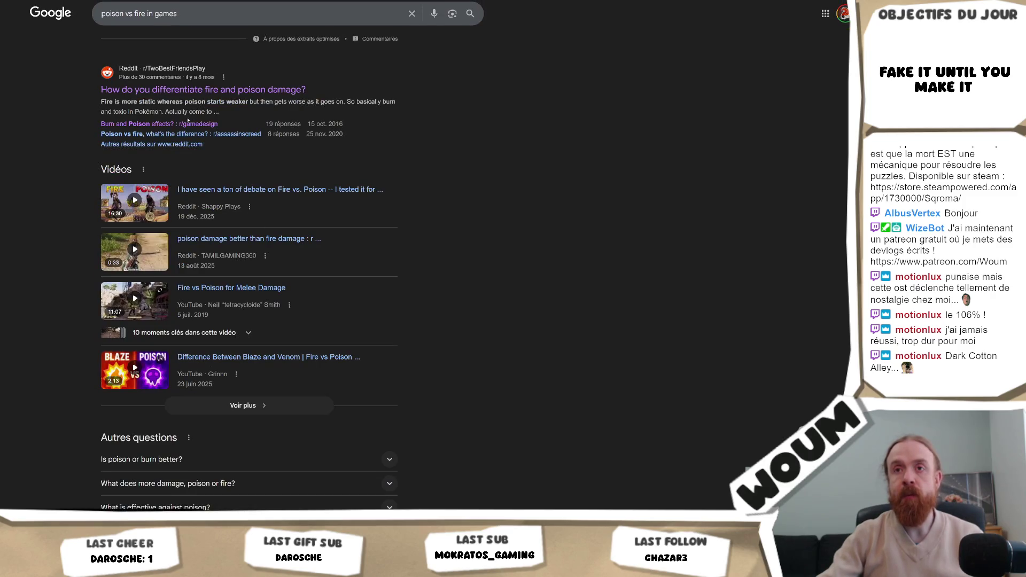
pyautogui.click(174, 124)
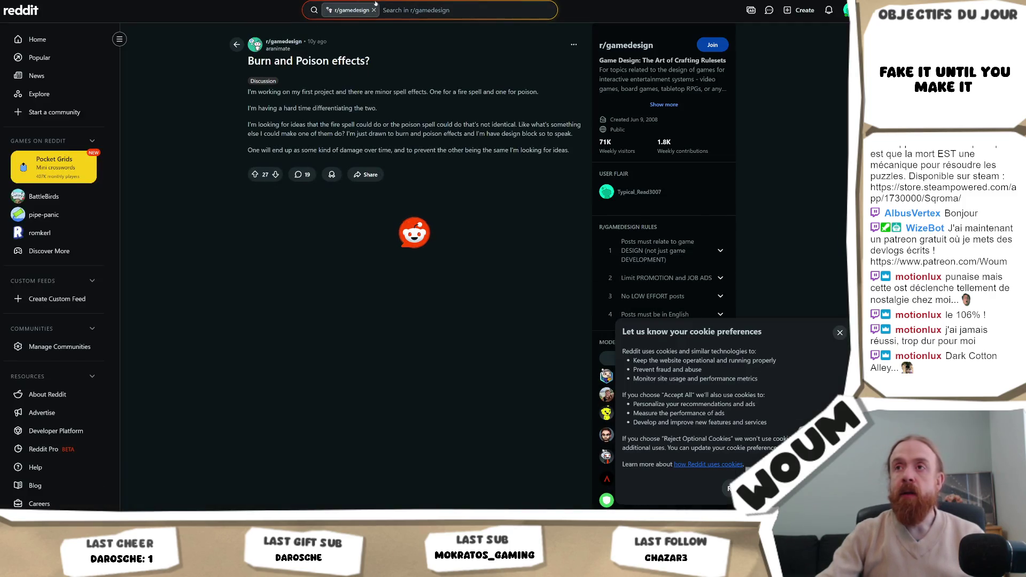
pyautogui.click(395, 8)
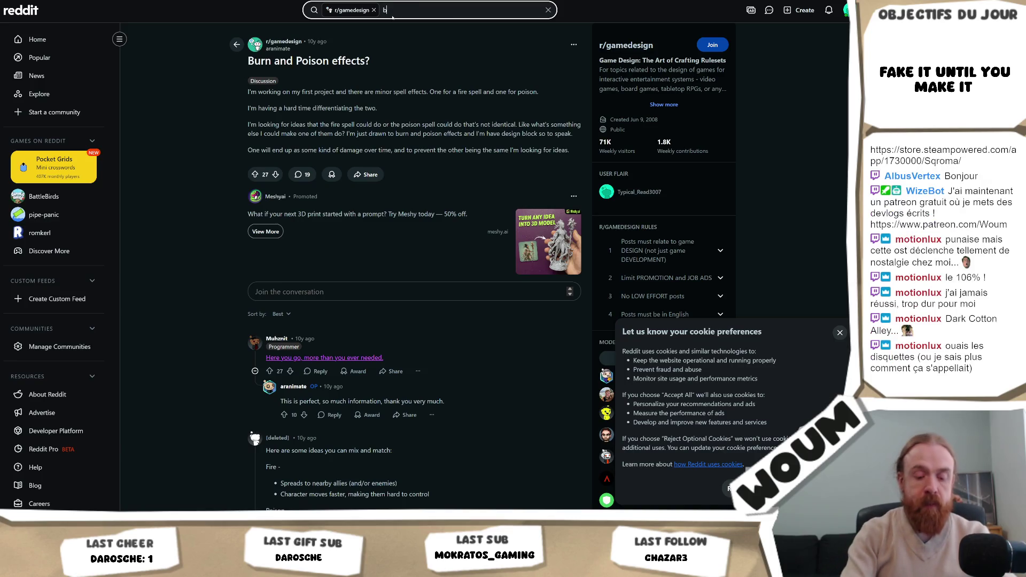
pyautogui.write('burn poison')
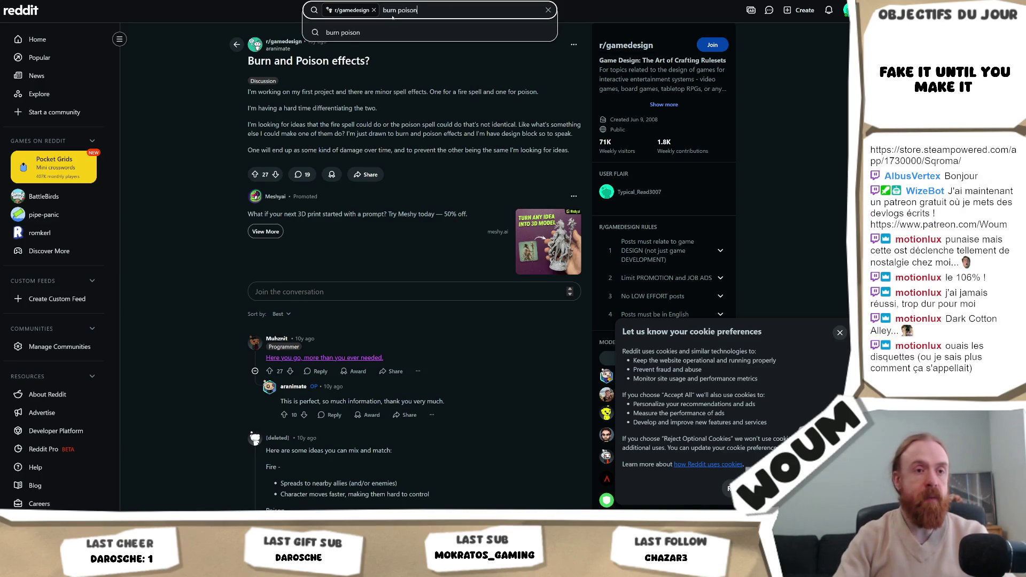
pyautogui.press('Return')
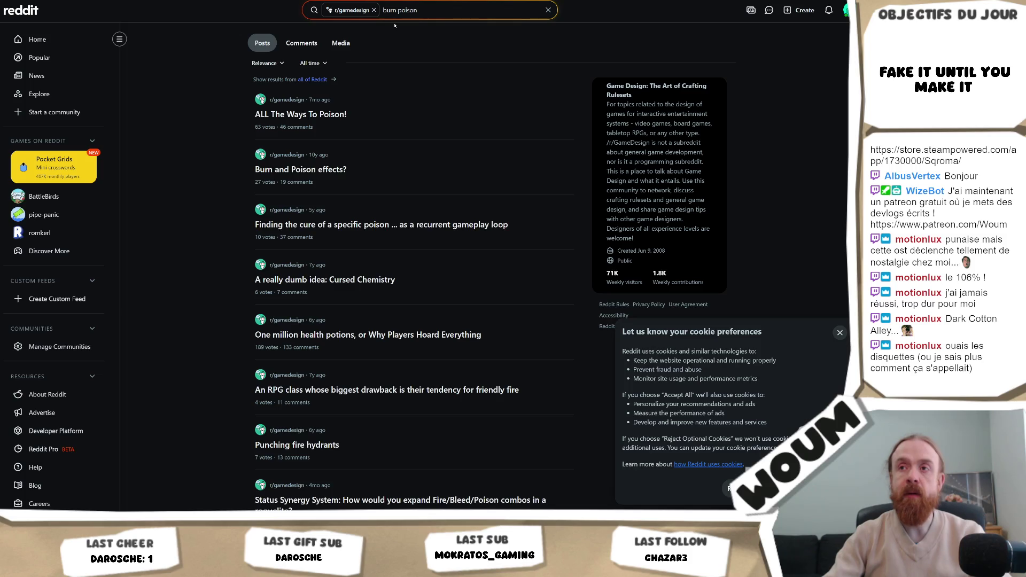
pyautogui.click(338, 170)
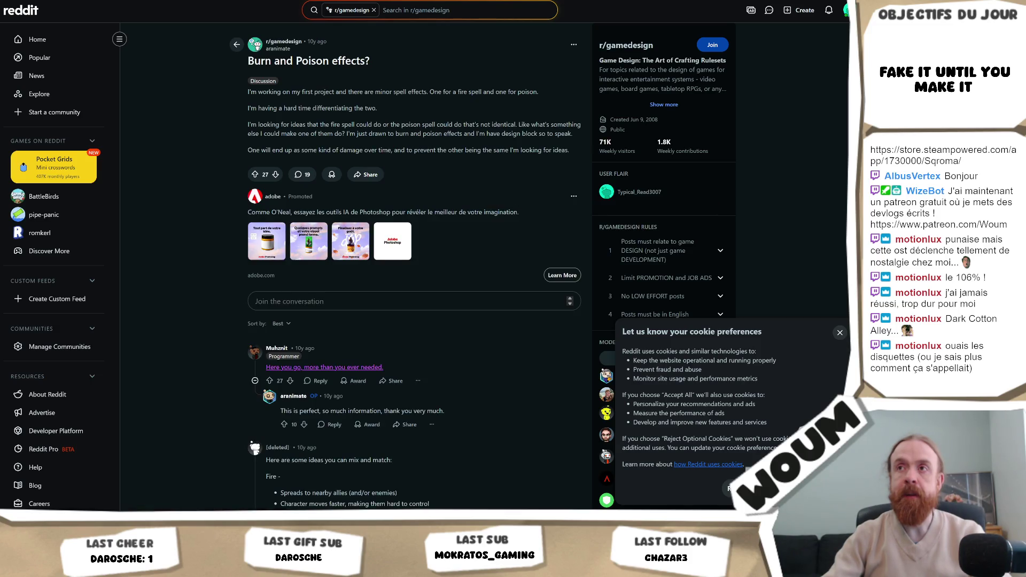
pyautogui.hotkey('ctrl', 'Tab')
# Step: Find the 'poison' mentions on the TV Tropes Status Effects page, then close it and open a new tab
pyautogui.scroll(15, 547, 169)
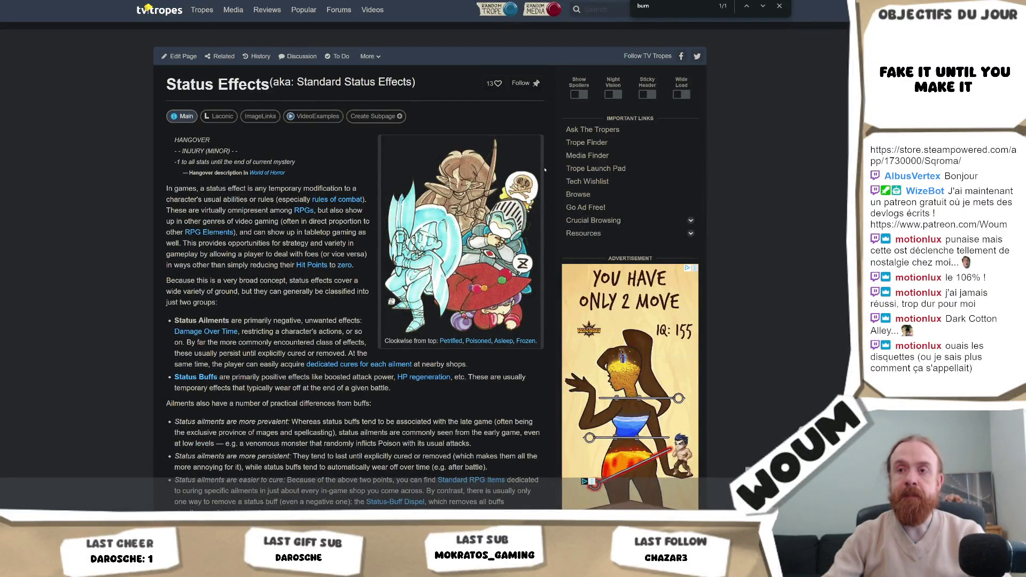
pyautogui.scroll(-4, 544, 170)
pyautogui.scroll(-15, 544, 169)
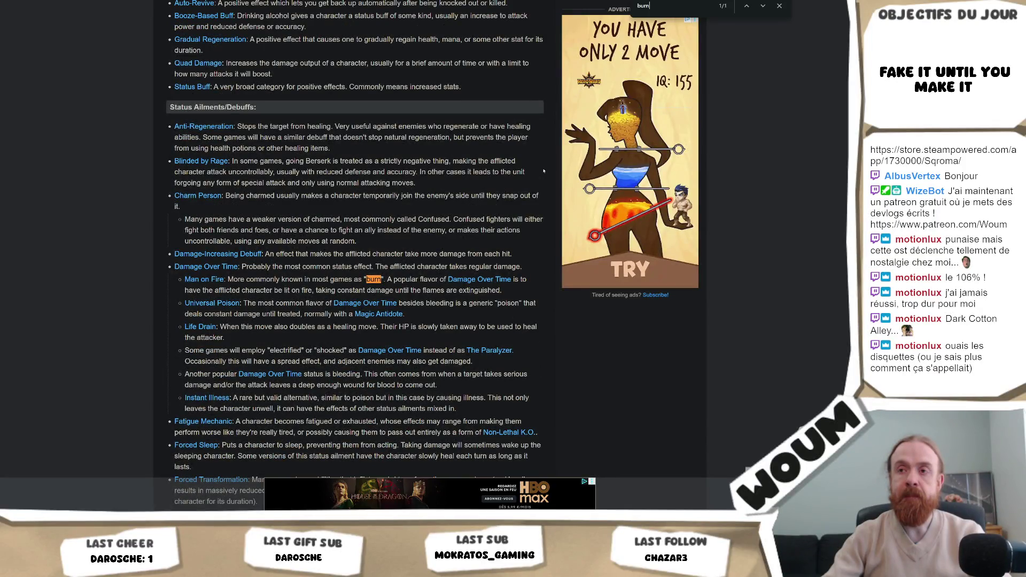
pyautogui.scroll(-1, 544, 171)
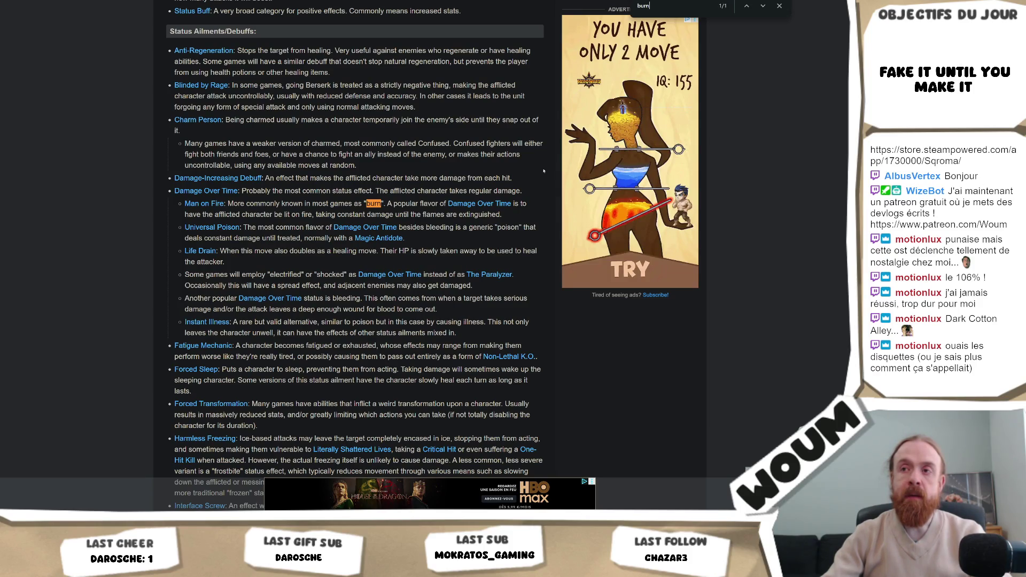
pyautogui.scroll(-3, 541, 172)
pyautogui.write('poi')
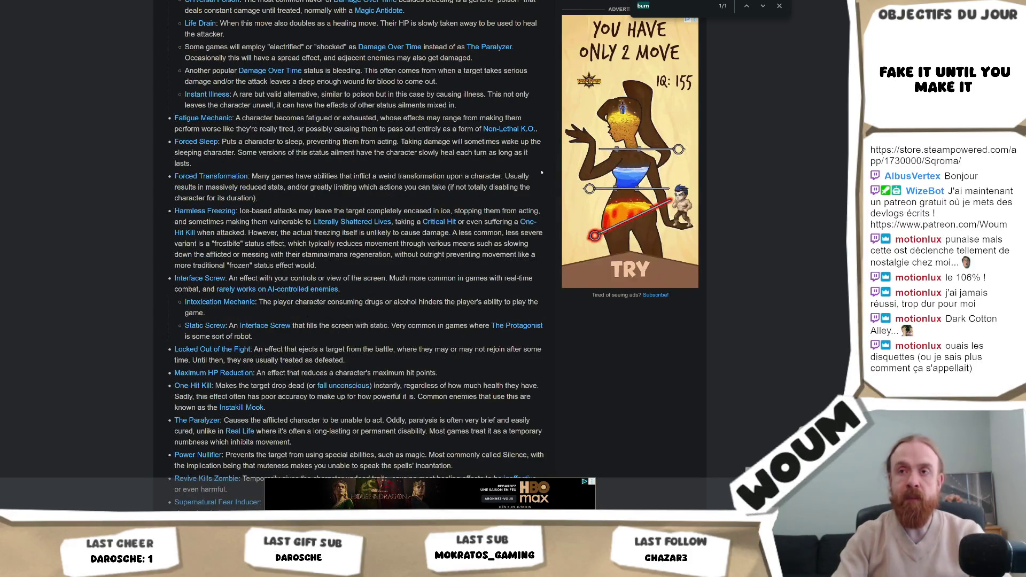
pyautogui.write('son')
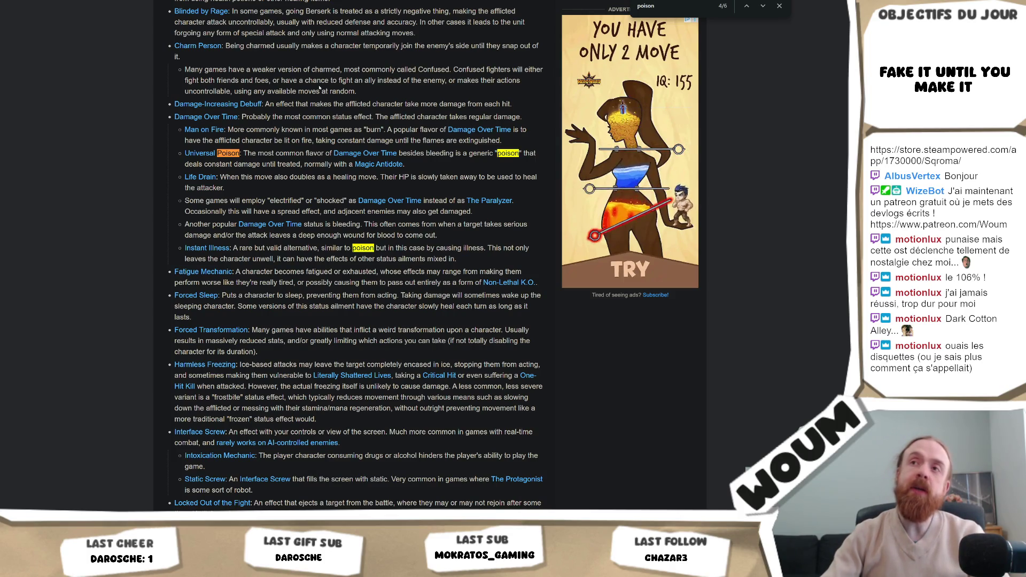
pyautogui.hotkey('ctrl', 'w')
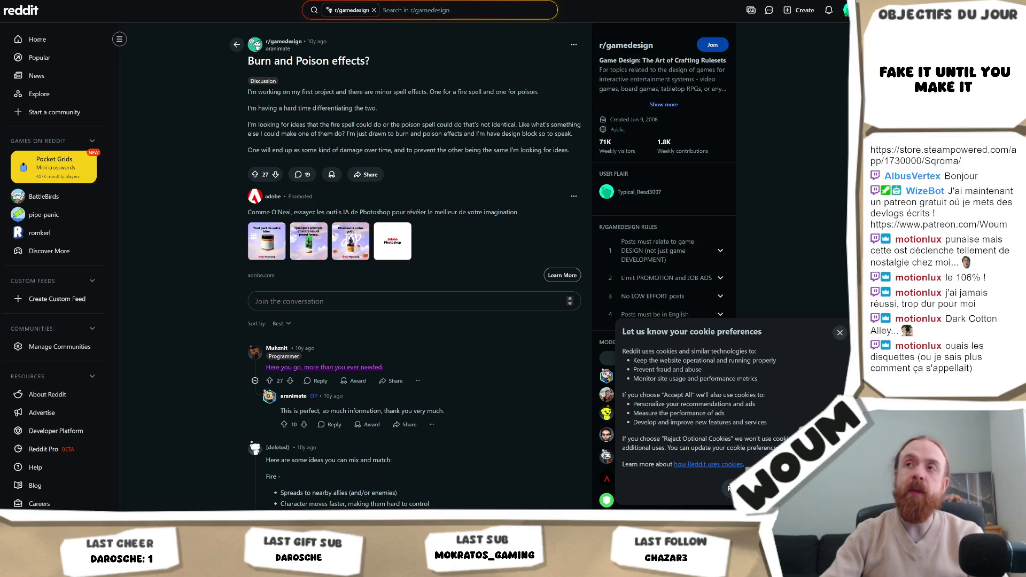
pyautogui.hotkey('ctrl', 't')
# Step: Search Google for 'slay the spire 1 burn' and open the Slay the Spire Wiki Burn page
pyautogui.write('sla')
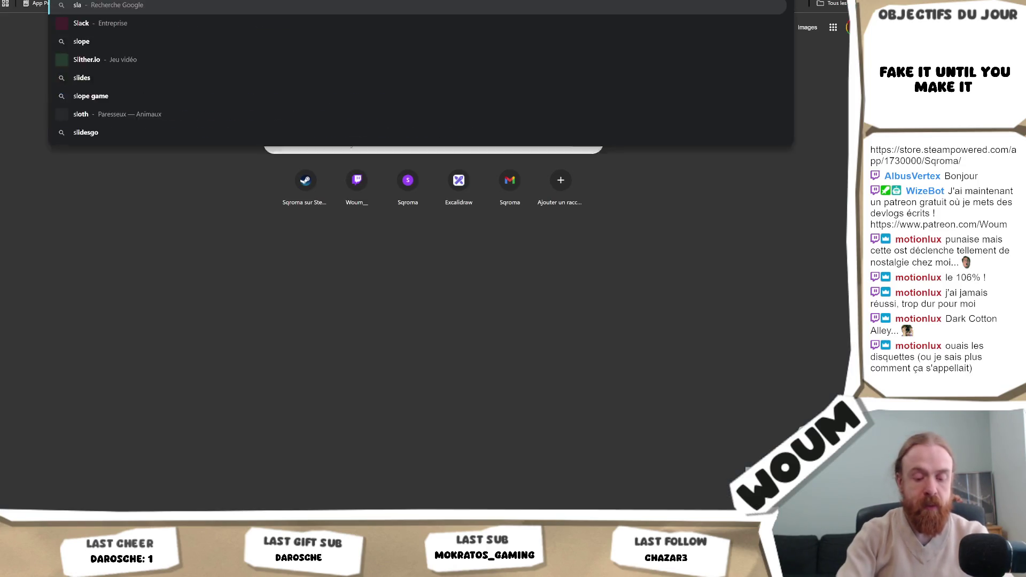
pyautogui.write('y the spire 1')
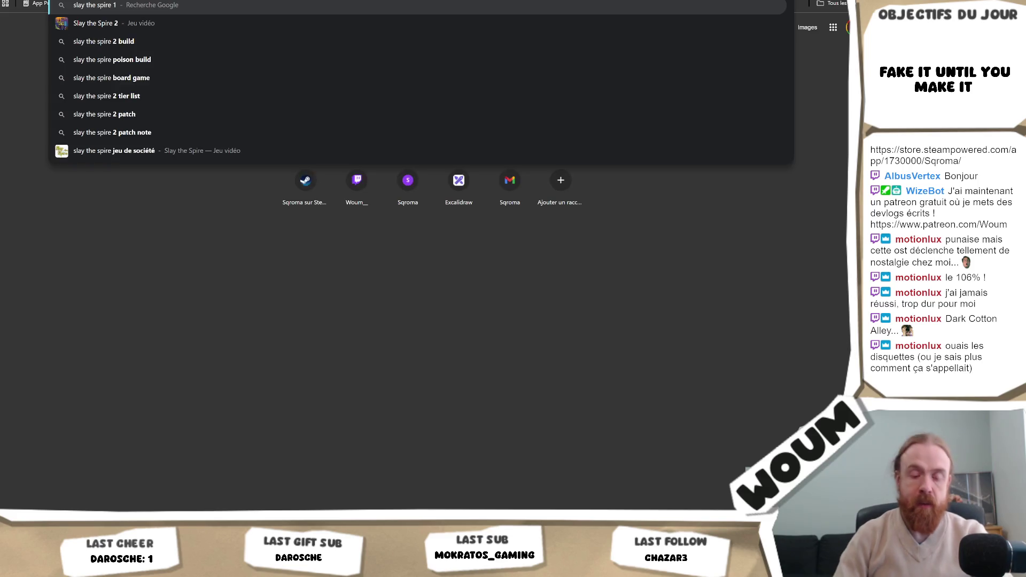
pyautogui.write(' burn')
pyautogui.press('Return')
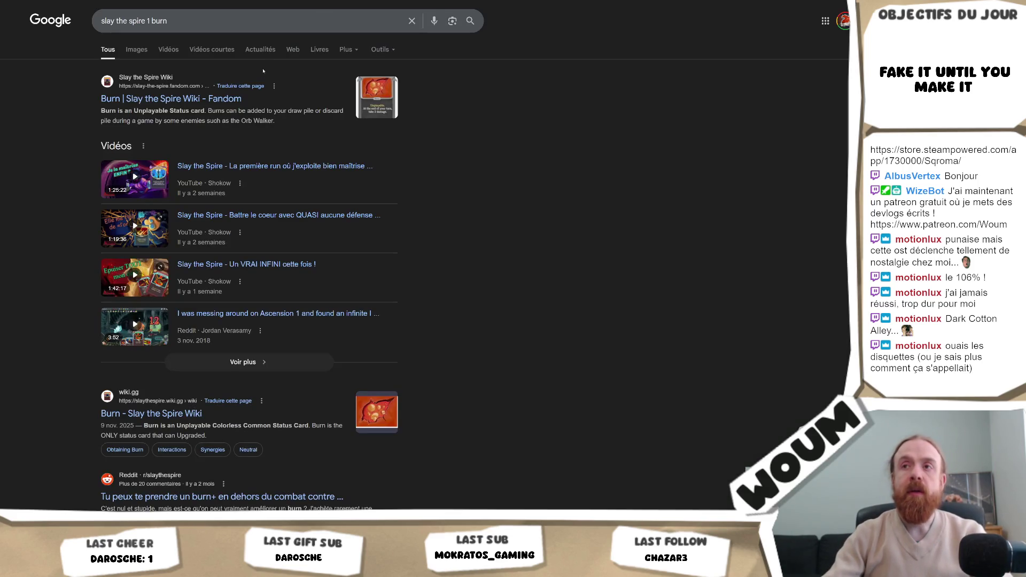
pyautogui.click(203, 99)
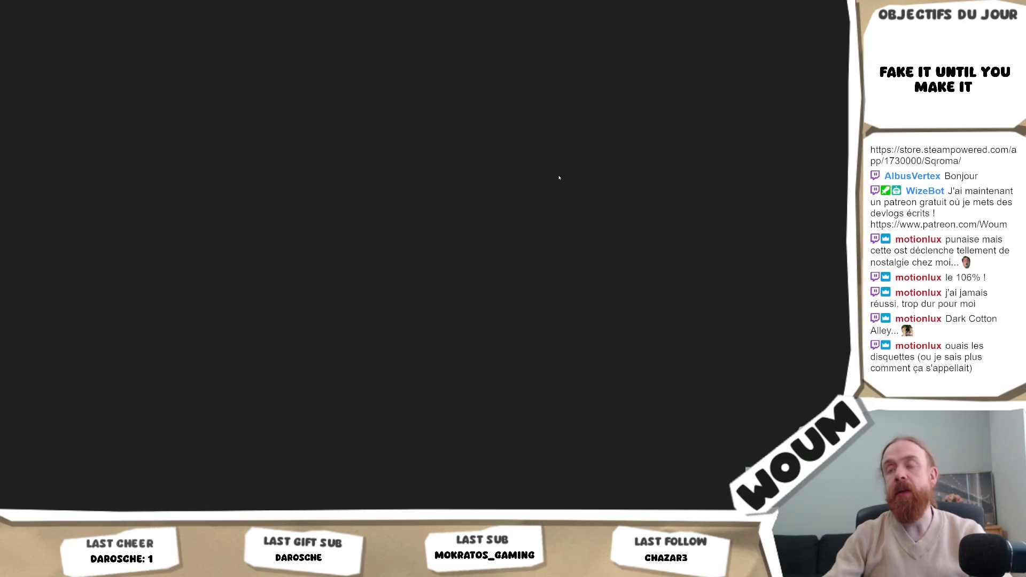
# Step: Skim the wiki's Burn card page and go back to the search results
pyautogui.scroll(-3, 497, 210)
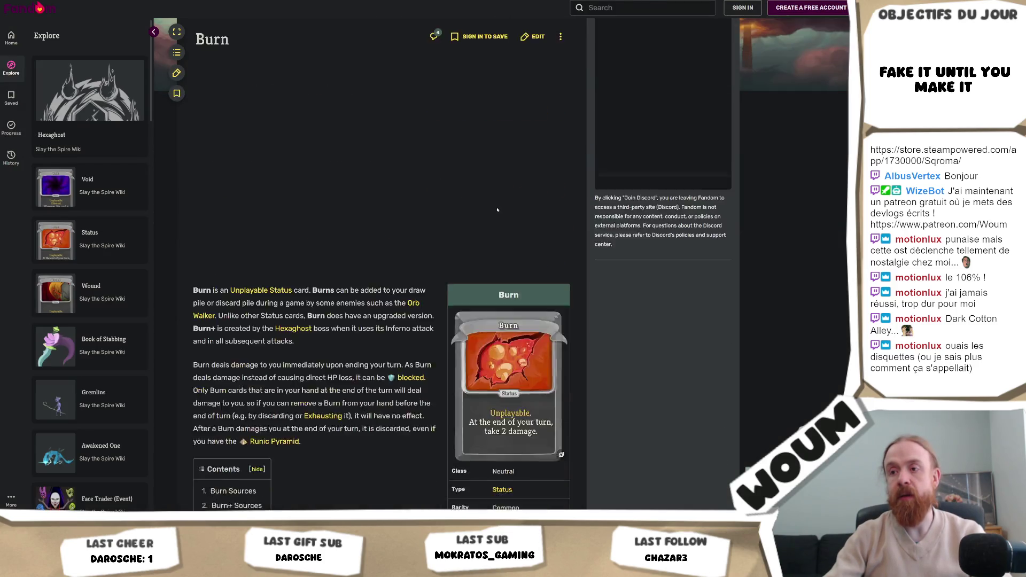
pyautogui.scroll(-1, 497, 209)
pyautogui.scroll(-5, 437, 241)
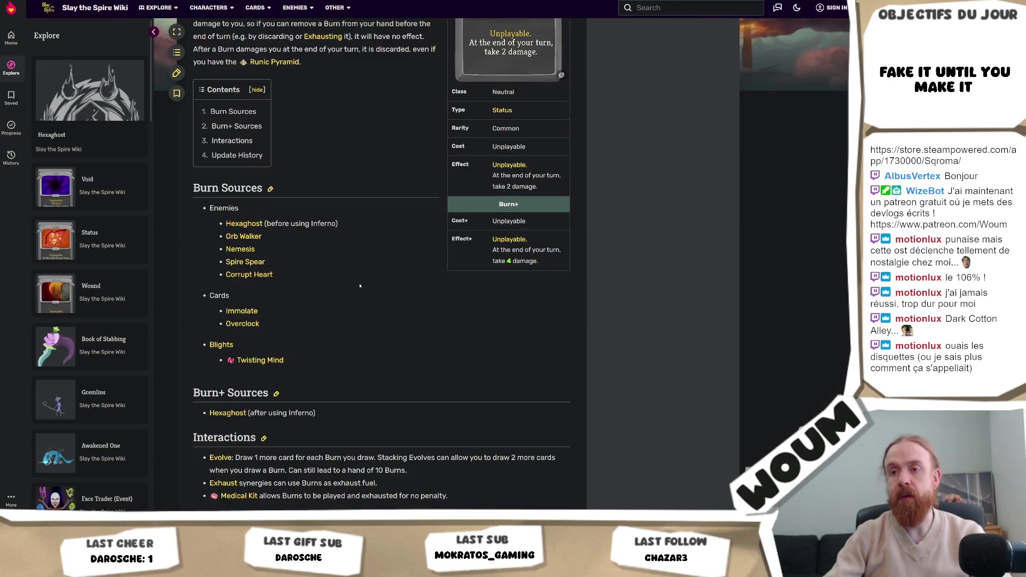
pyautogui.scroll(5, 395, 262)
pyautogui.hotkey('alt', 'Left')
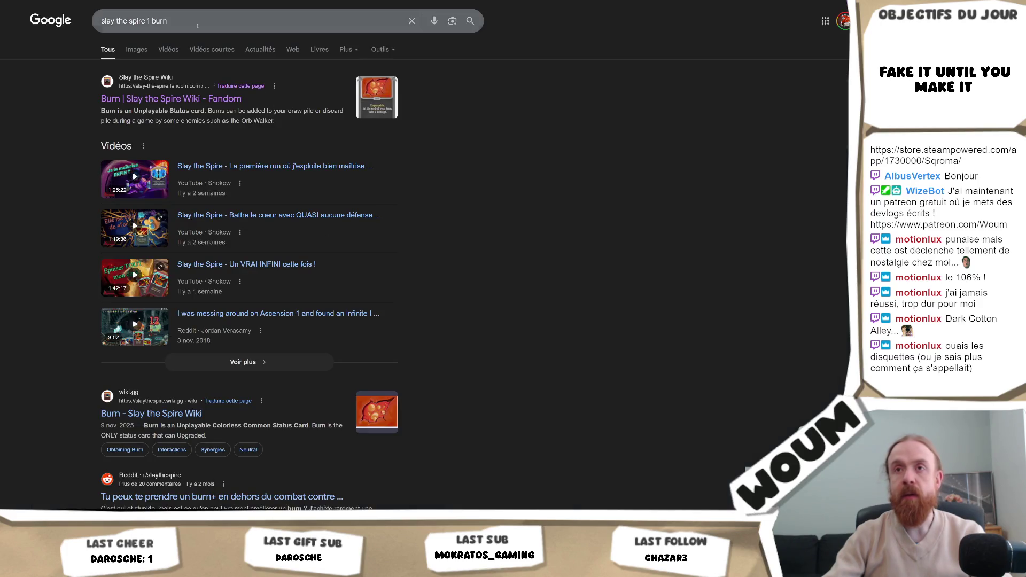
pyautogui.doubleClick(159, 20)
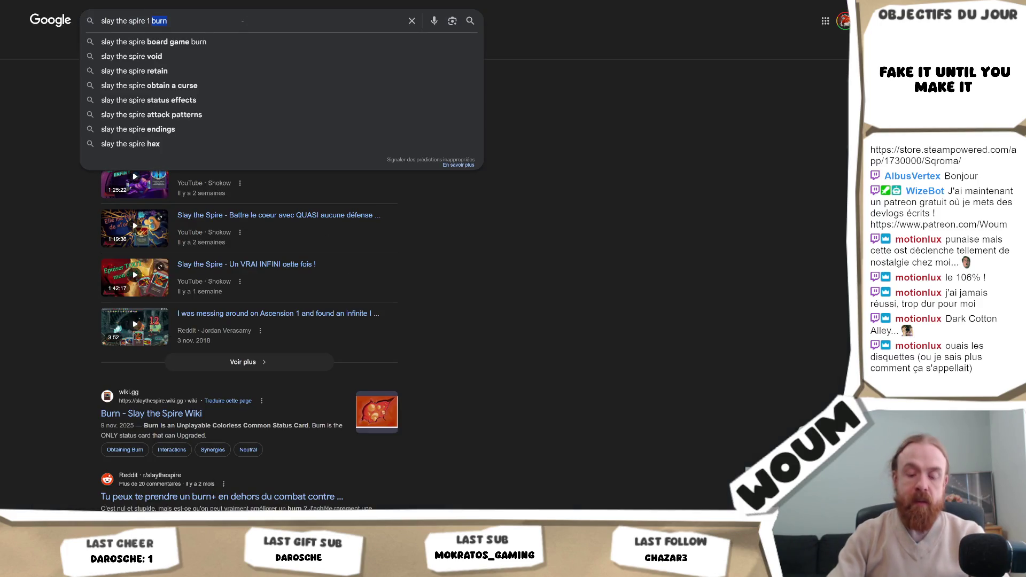
# Step: Change the search to 'slay the spire 1 poison' and browse the wiki's 18-item Debuffs category
pyautogui.write('poison')
pyautogui.press('Return')
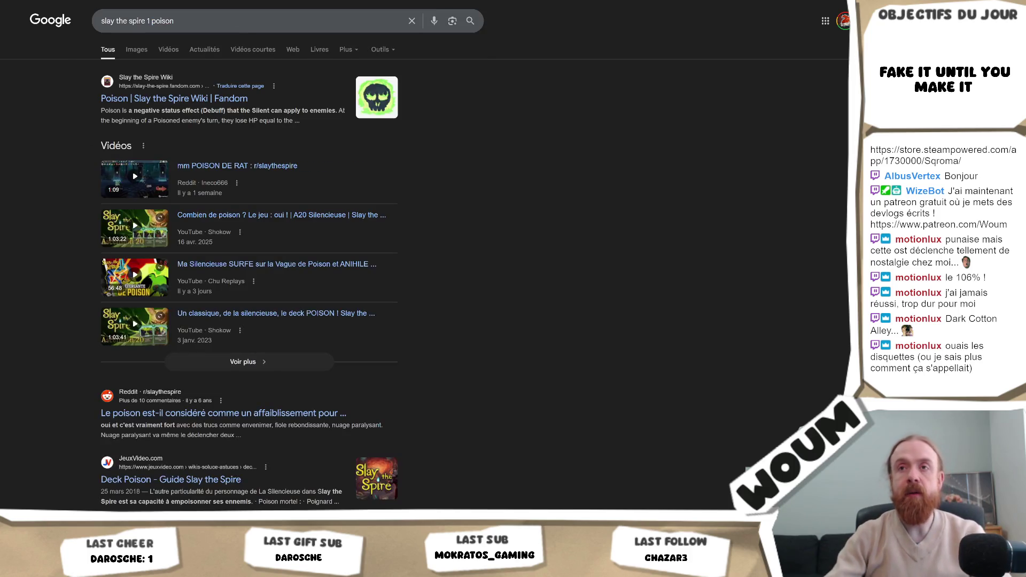
pyautogui.hotkey('alt', 'Tab')
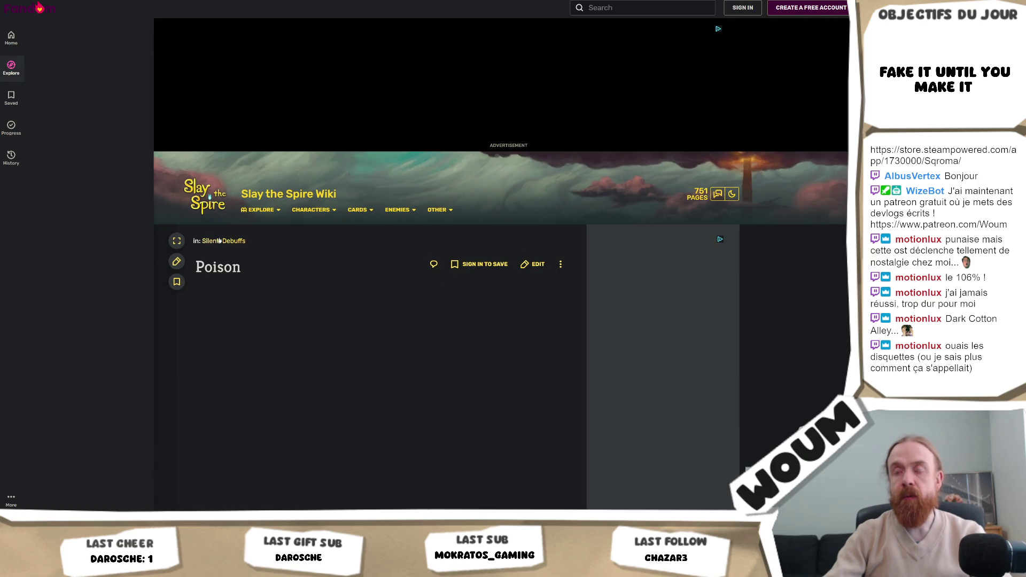
pyautogui.hotkey('alt', 'Tab')
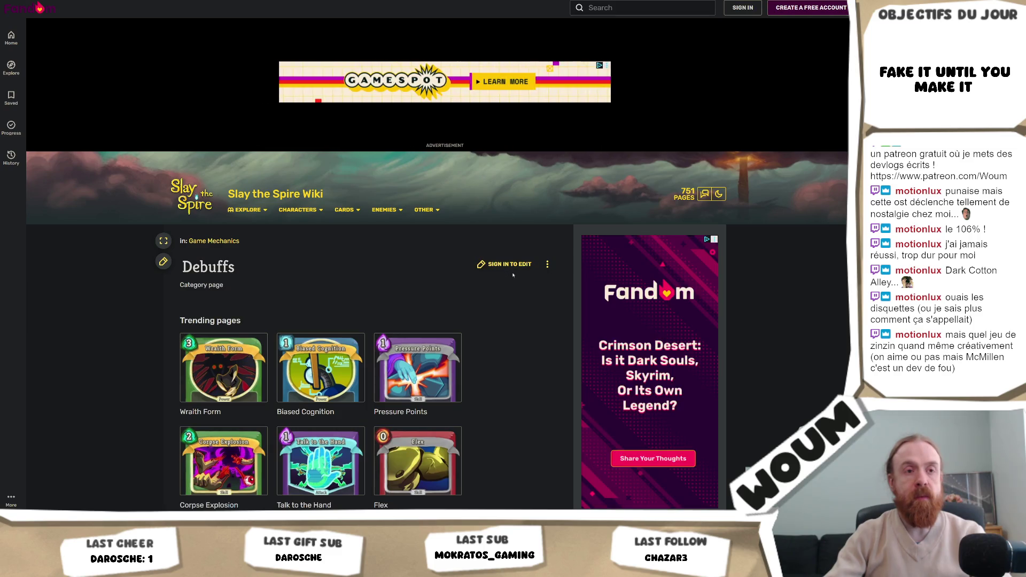
pyautogui.scroll(-3, 519, 308)
pyautogui.scroll(-6, 518, 308)
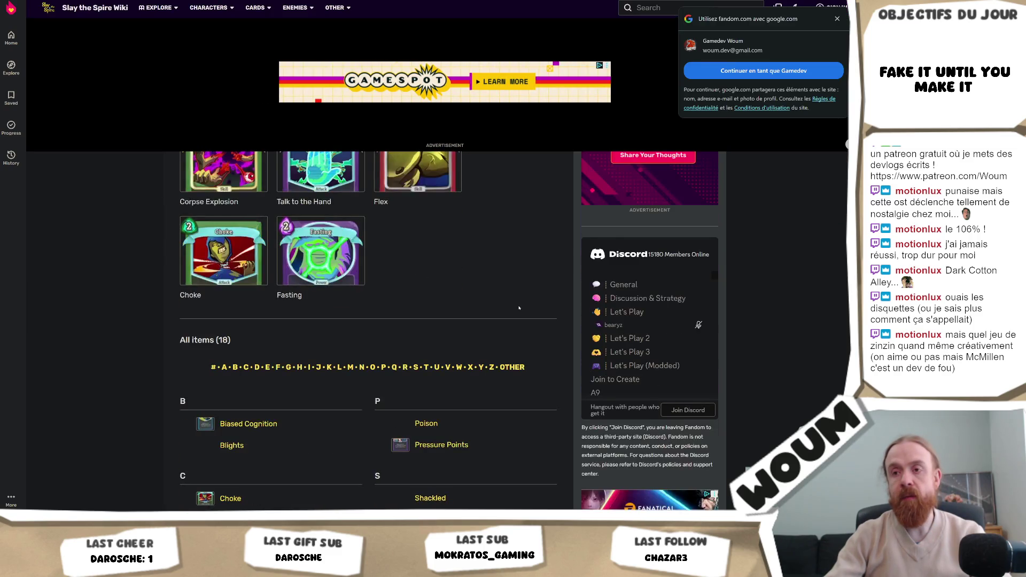
pyautogui.scroll(6, 518, 308)
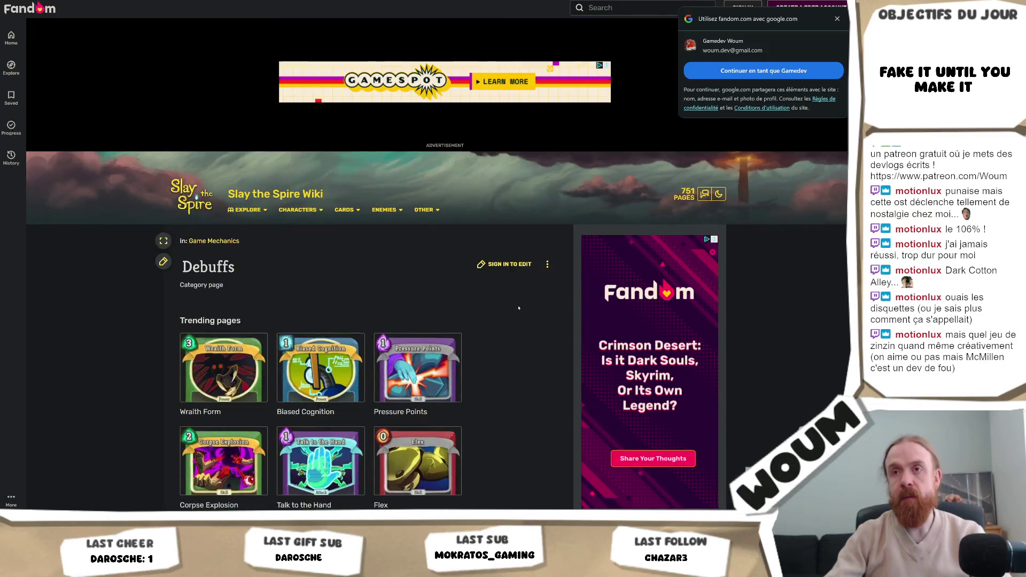
pyautogui.scroll(-12, 519, 308)
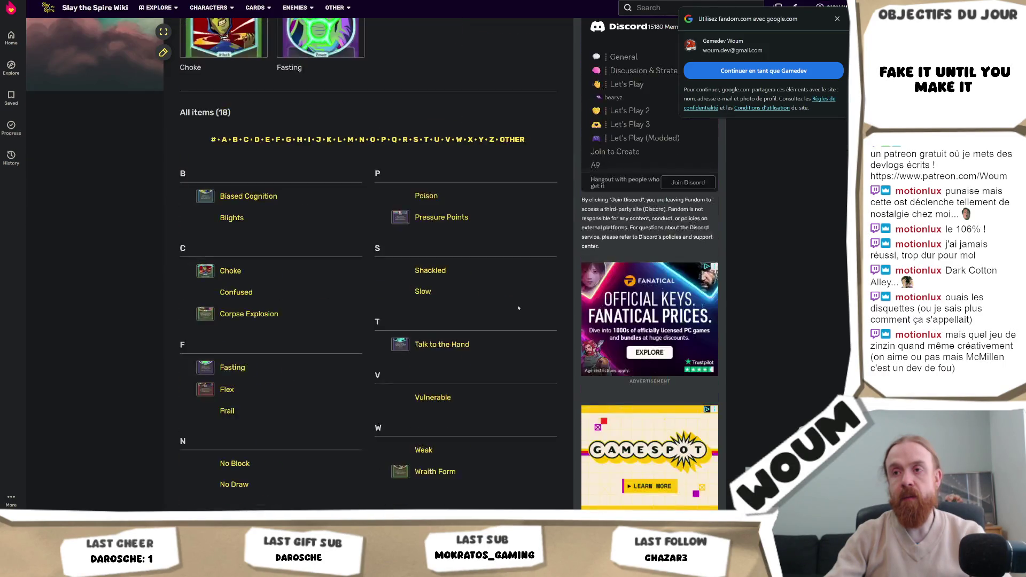
pyautogui.scroll(3, 518, 307)
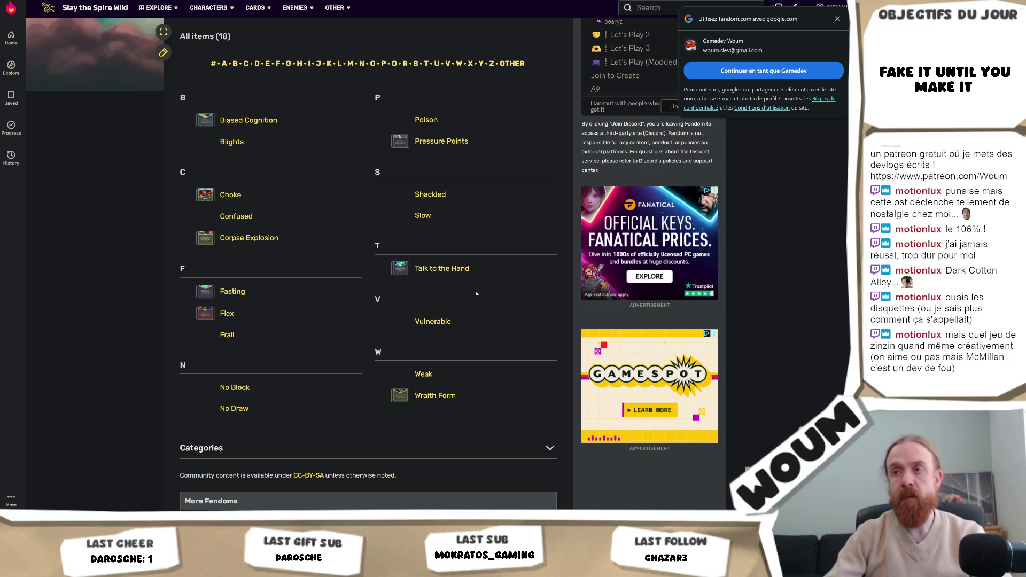
pyautogui.scroll(4, 477, 294)
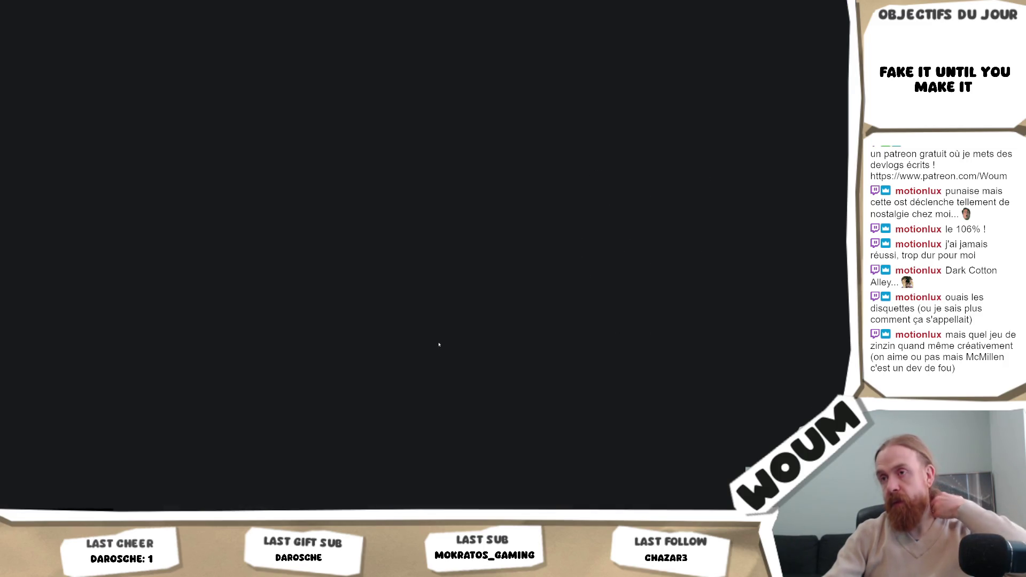
# Step: Read the wiki's Poison page down to 'Effects that add Poison', then go back one page
pyautogui.scroll(-5, 481, 321)
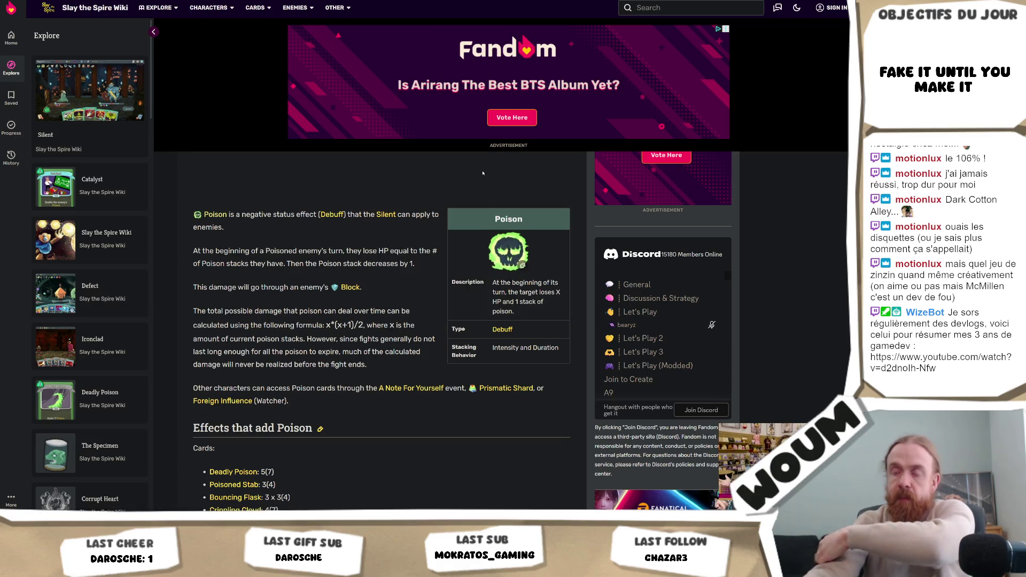
pyautogui.scroll(-4, 429, 264)
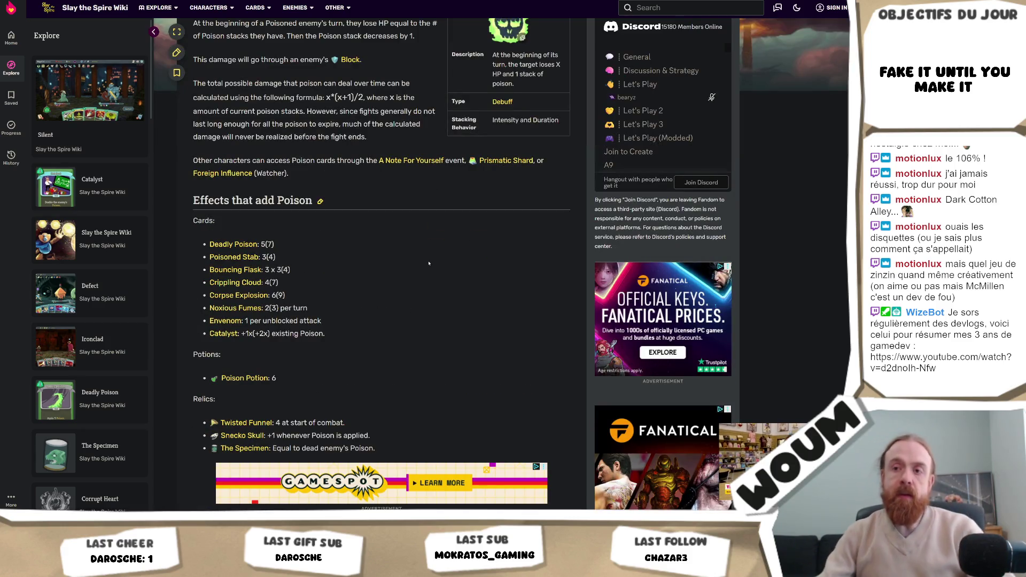
pyautogui.scroll(-10, 412, 270)
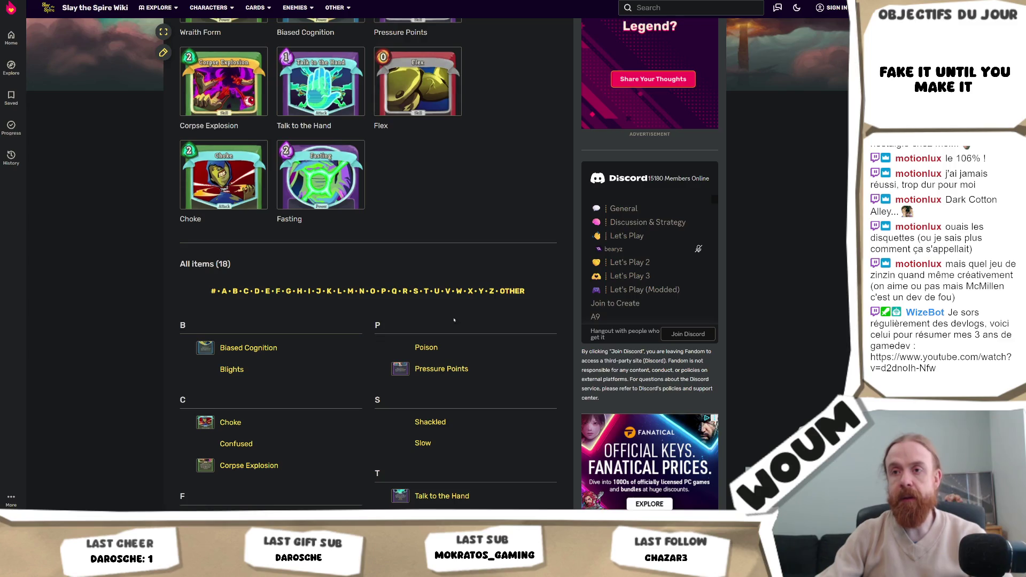
pyautogui.scroll(-1, 450, 326)
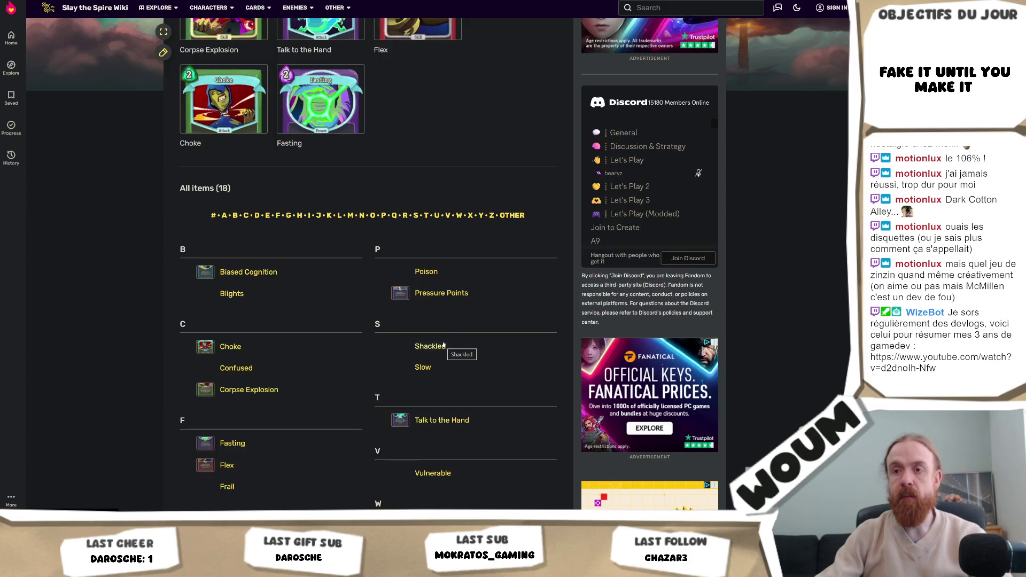
pyautogui.scroll(-2, 428, 346)
pyautogui.scroll(-2, 396, 345)
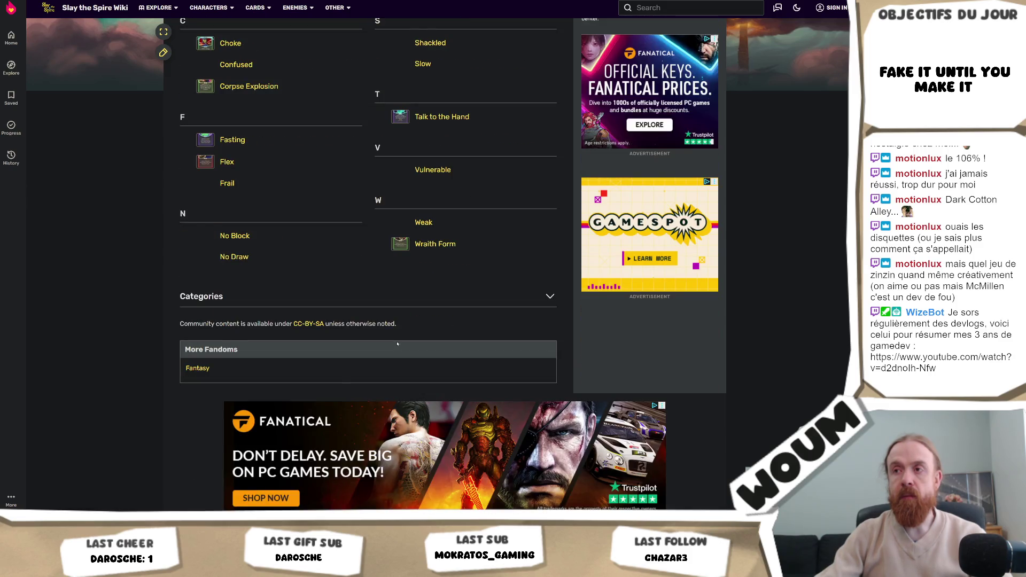
pyautogui.scroll(2, 397, 344)
pyautogui.scroll(2, 397, 343)
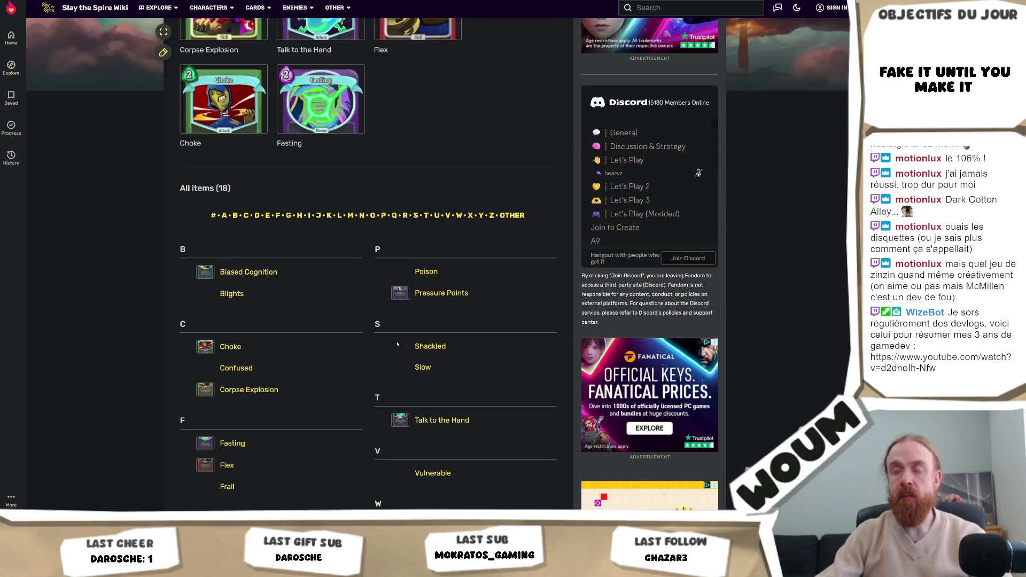
pyautogui.scroll(3, 398, 344)
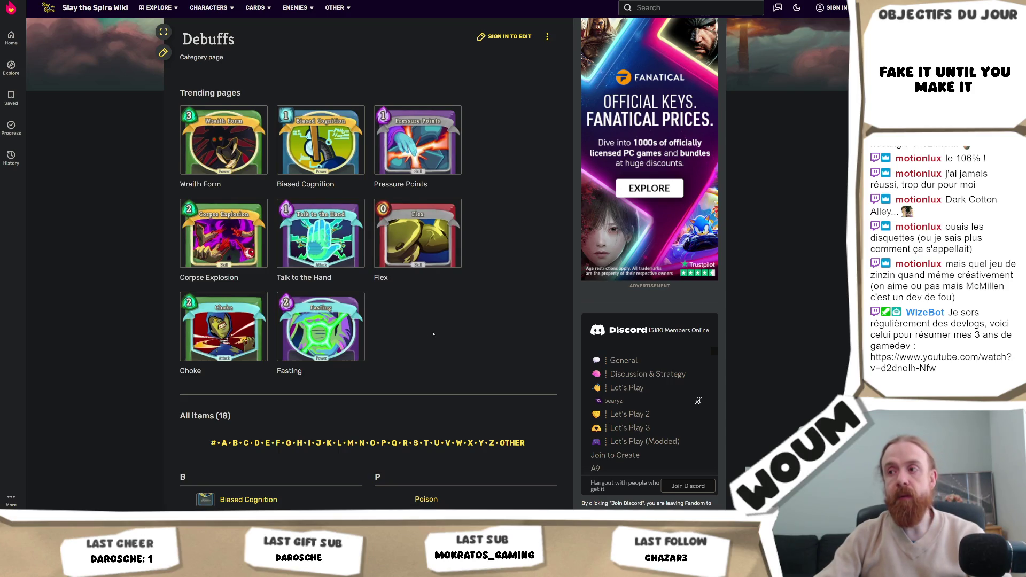
pyautogui.scroll(-3, 433, 334)
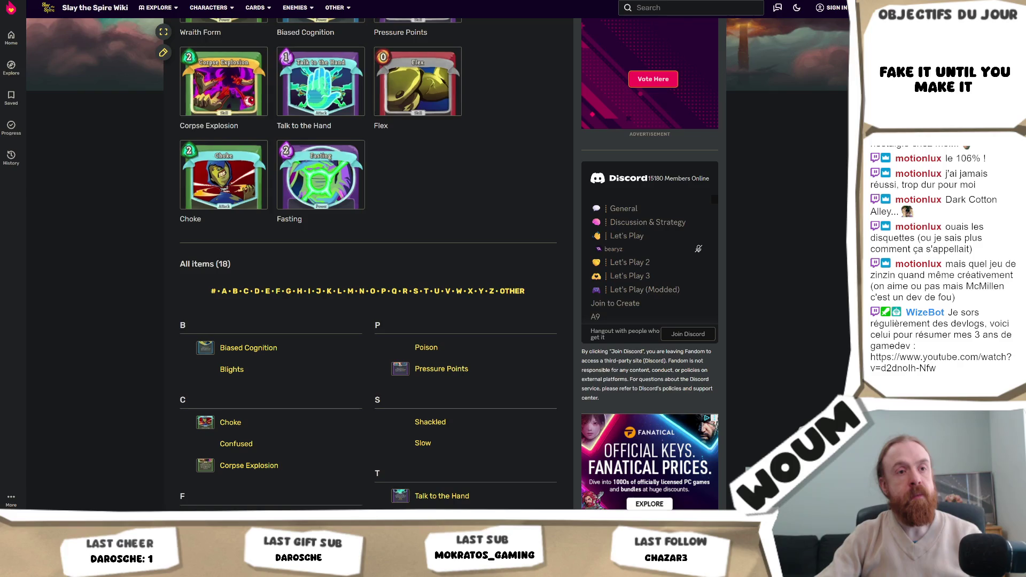
pyautogui.scroll(-7, 349, 298)
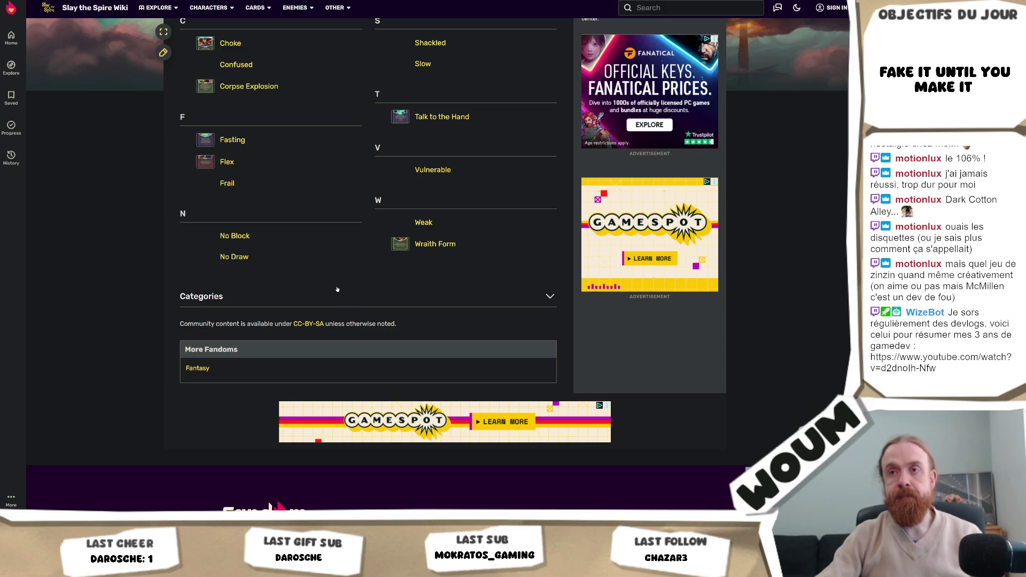
pyautogui.hotkey('alt', 'Left')
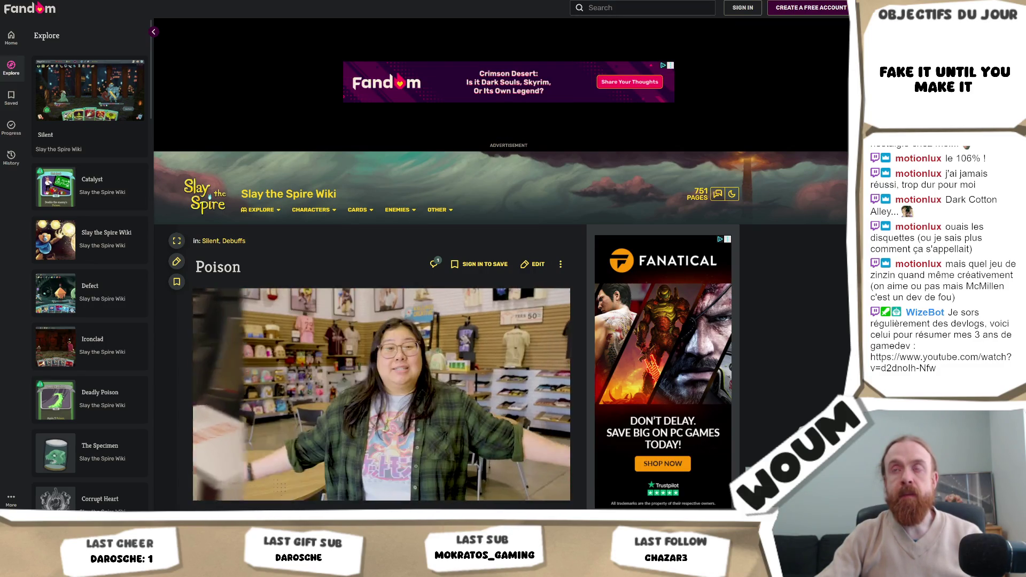
# Step: Go back to the Reddit 'Burn and Poison effects?' thread, glance at Unity, then move to TV Tropes
pyautogui.hotkey('alt', 'Left')
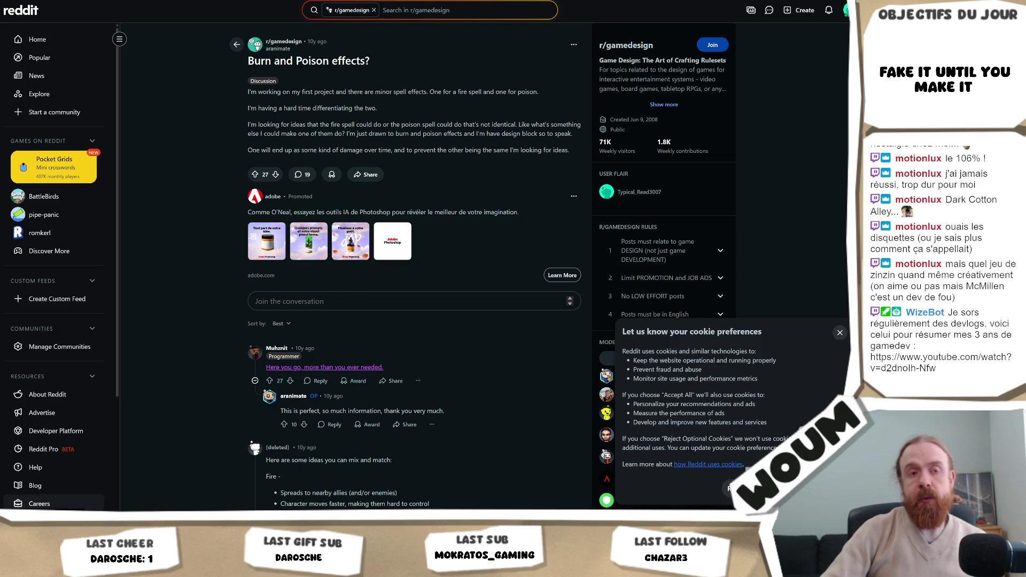
pyautogui.hotkey('alt', 'Tab')
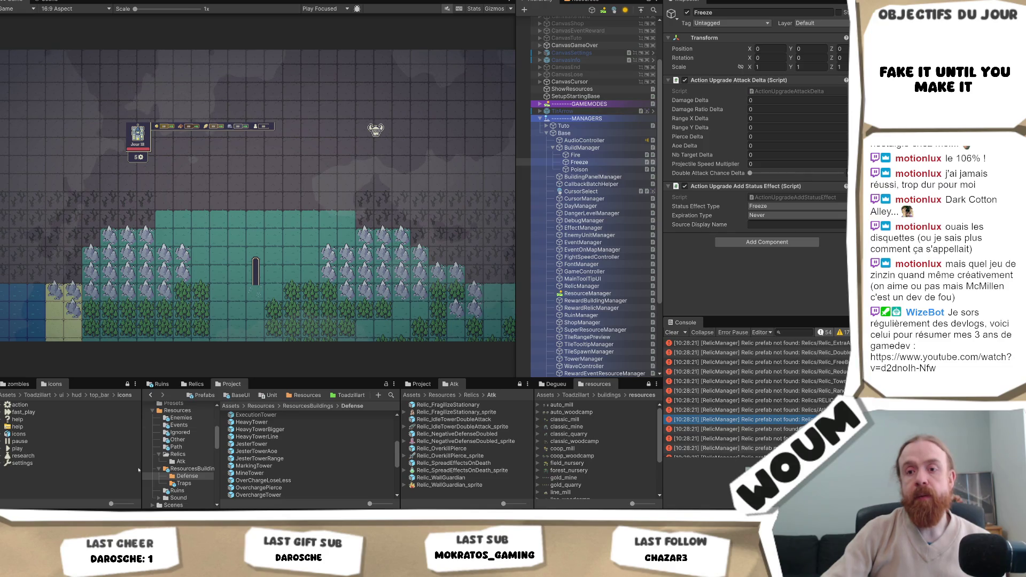
pyautogui.hotkey('alt', 'Tab')
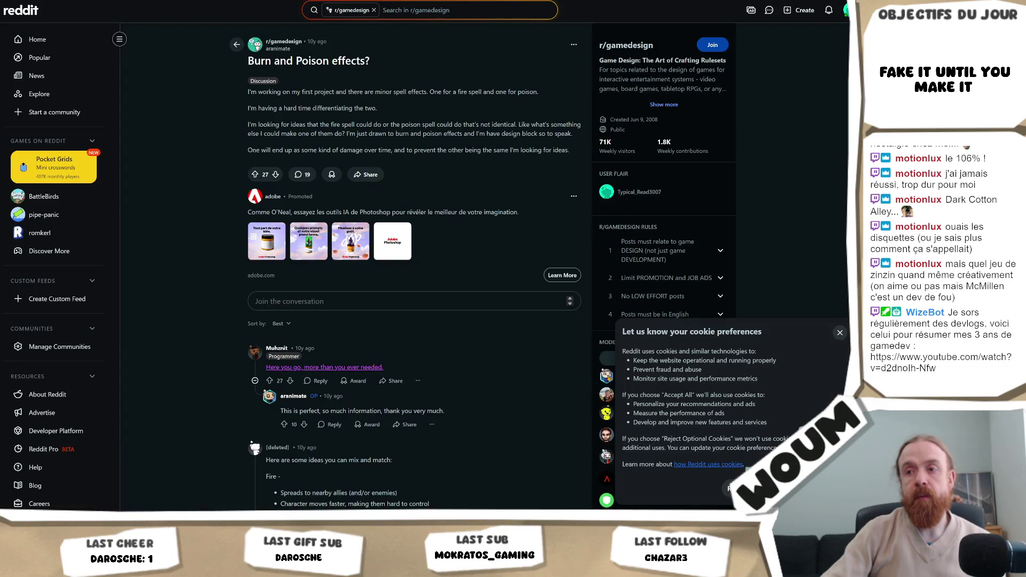
pyautogui.hotkey('alt', 'Tab')
pyautogui.hotkey('alt', 'Tab')
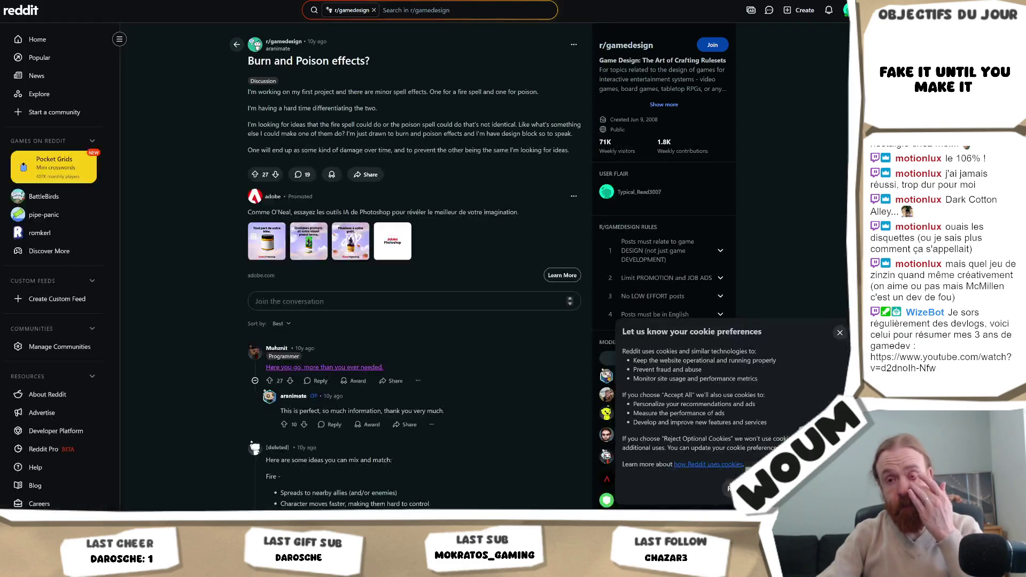
pyautogui.hotkey('ctrl', 'Tab')
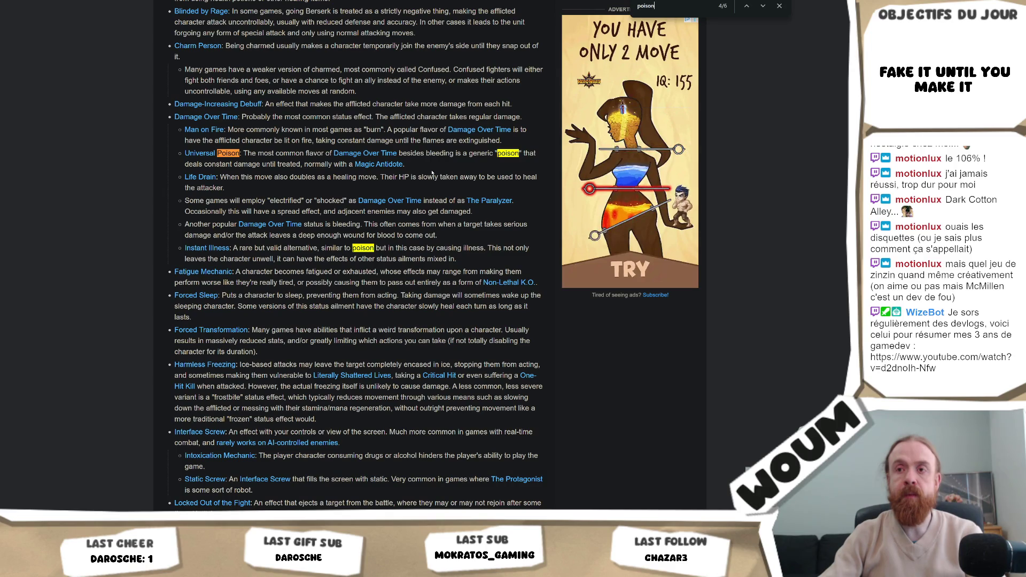
pyautogui.scroll(3, 432, 172)
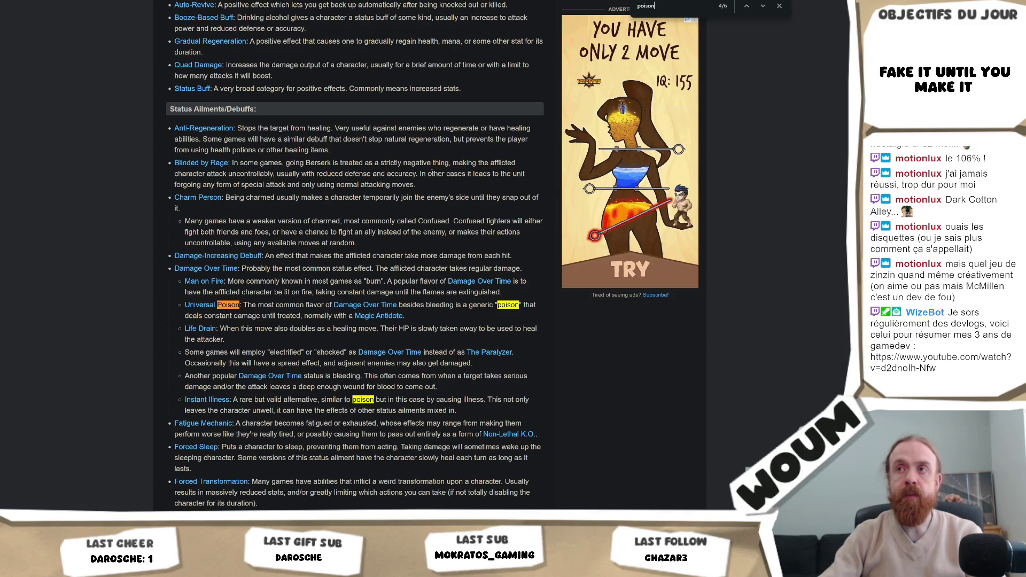
pyautogui.scroll(3, 431, 173)
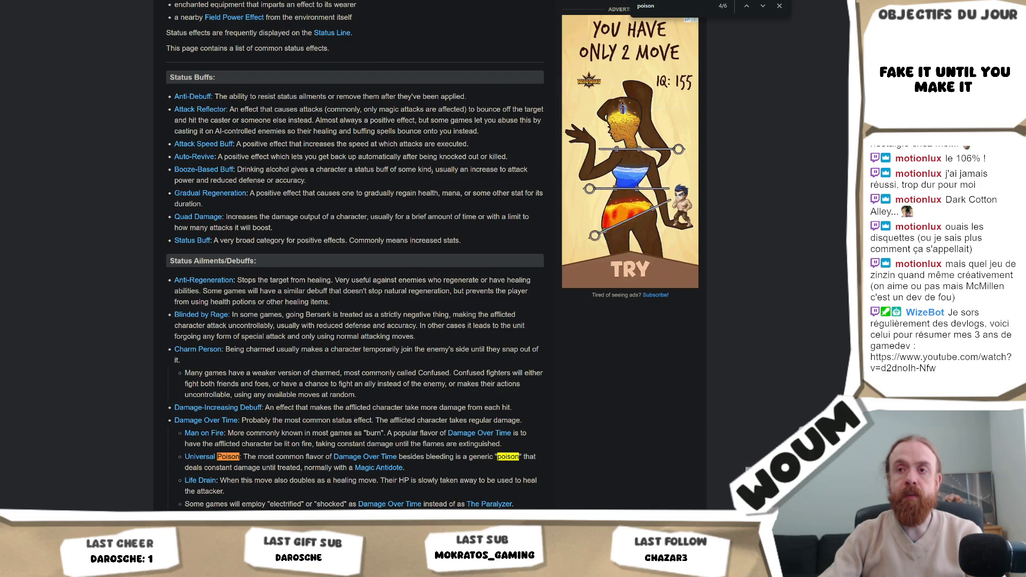
pyautogui.scroll(-2, 432, 172)
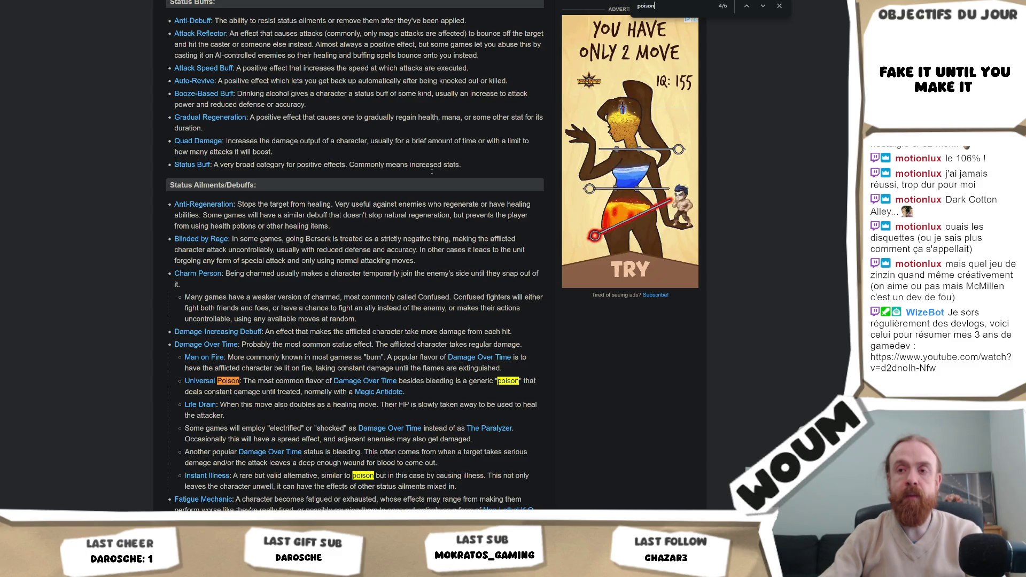
pyautogui.scroll(-2, 432, 172)
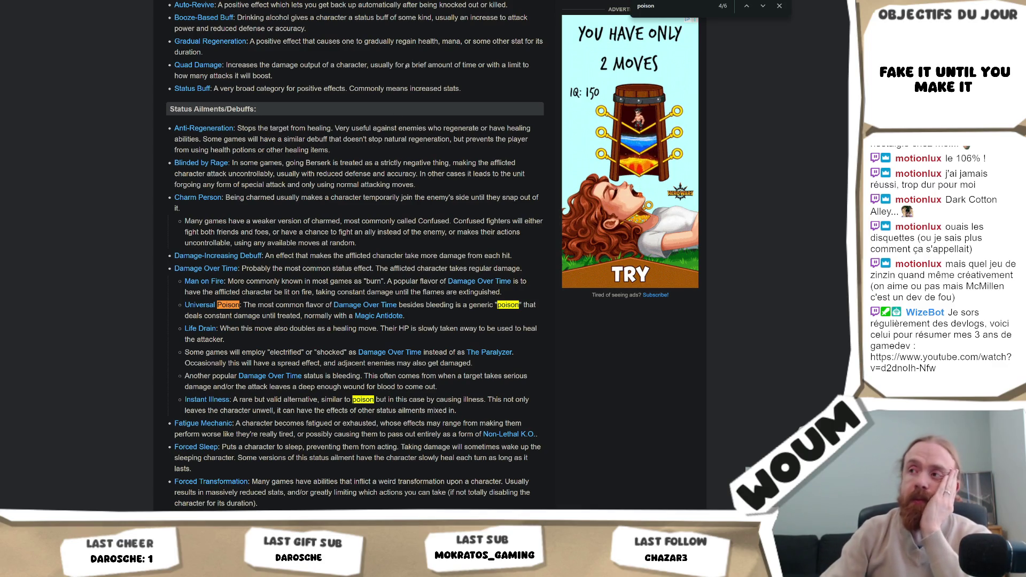
pyautogui.scroll(-5, 385, 123)
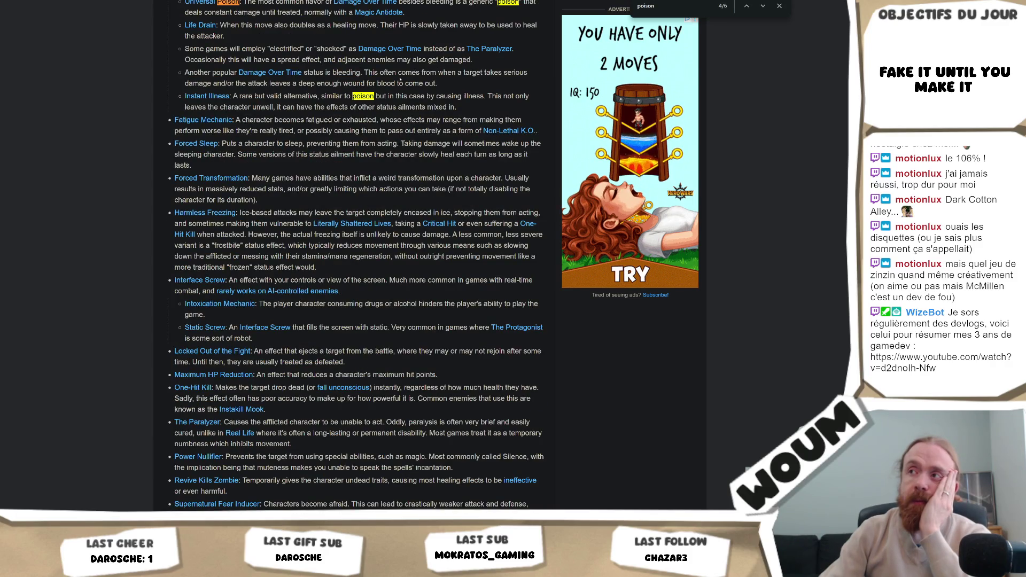
pyautogui.scroll(4, 400, 80)
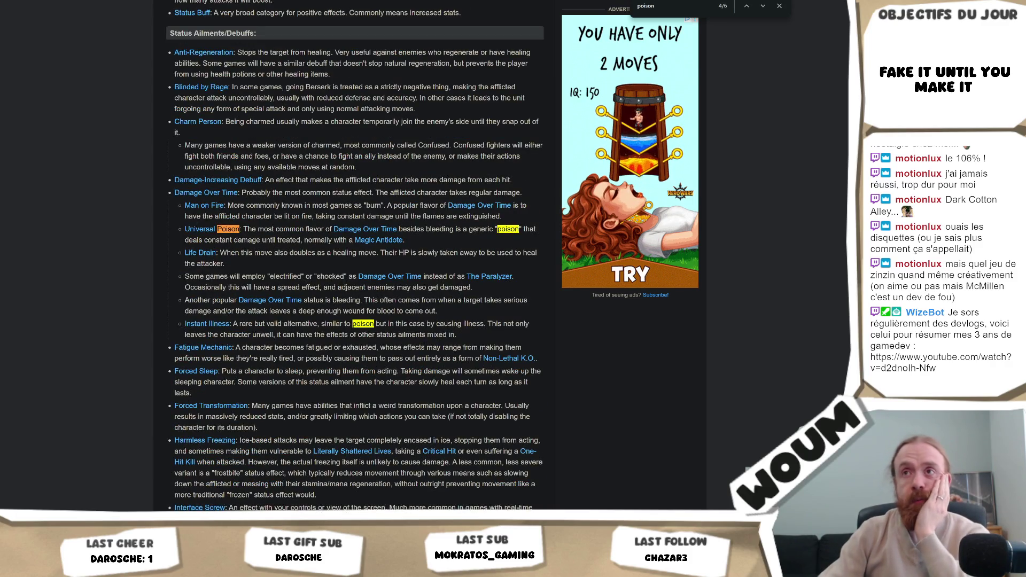
pyautogui.hotkey('ctrl', 'Tab')
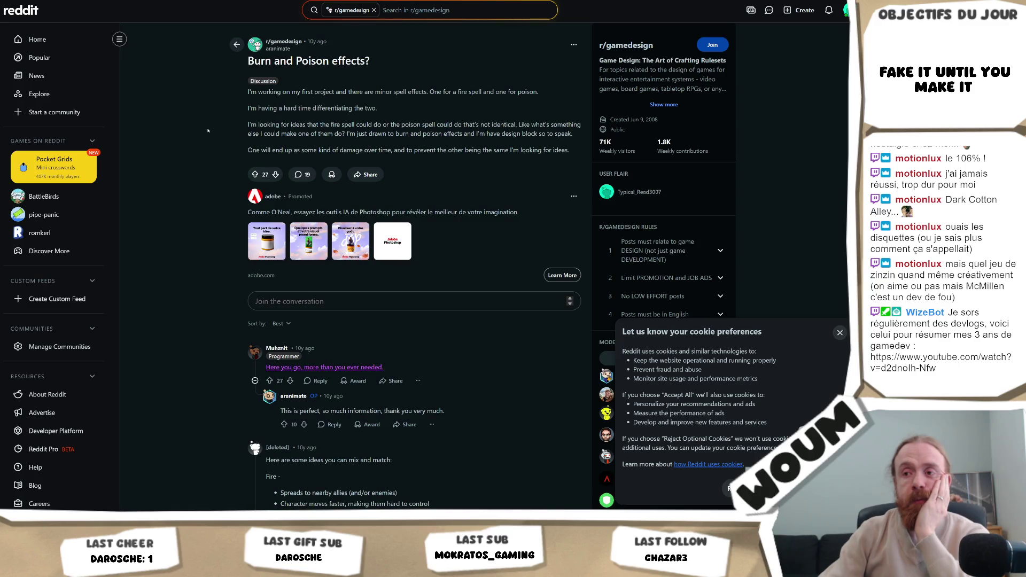
# Step: Scroll the Burn and Poison post, then return to the burn poison search results
pyautogui.scroll(-3, 208, 130)
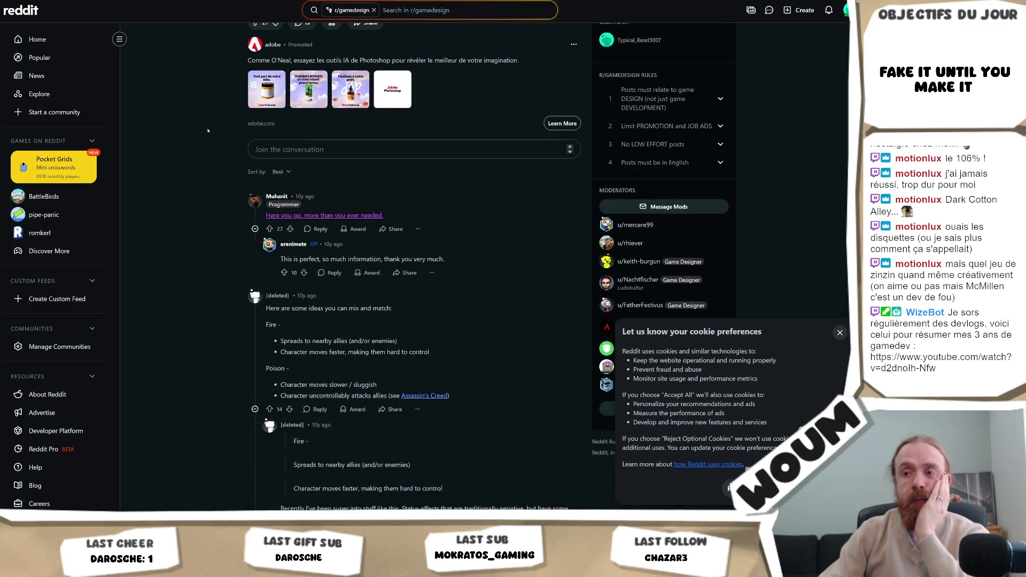
pyautogui.scroll(-8, 208, 129)
pyautogui.scroll(10, 197, 131)
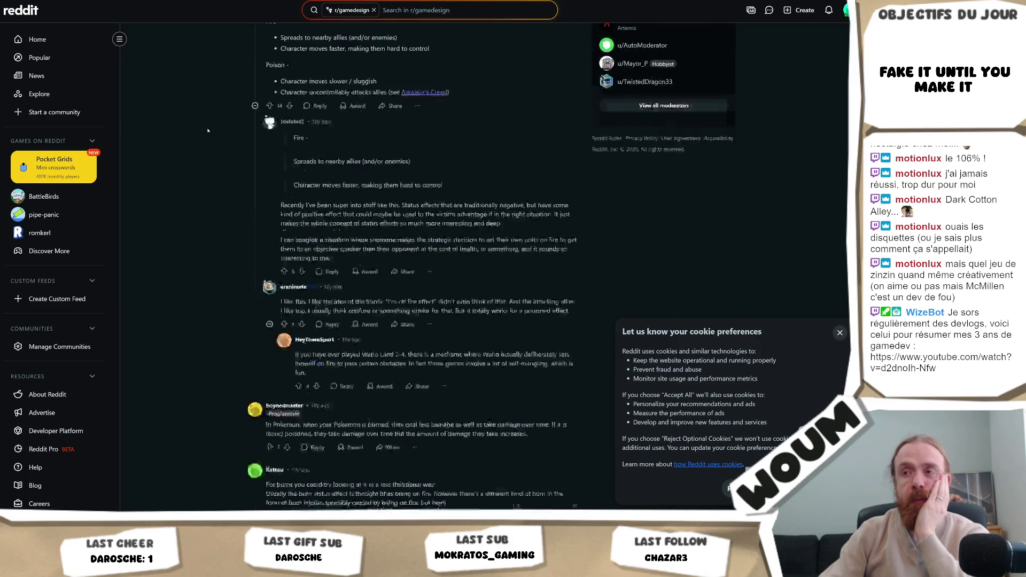
pyautogui.hotkey('alt', 'Left')
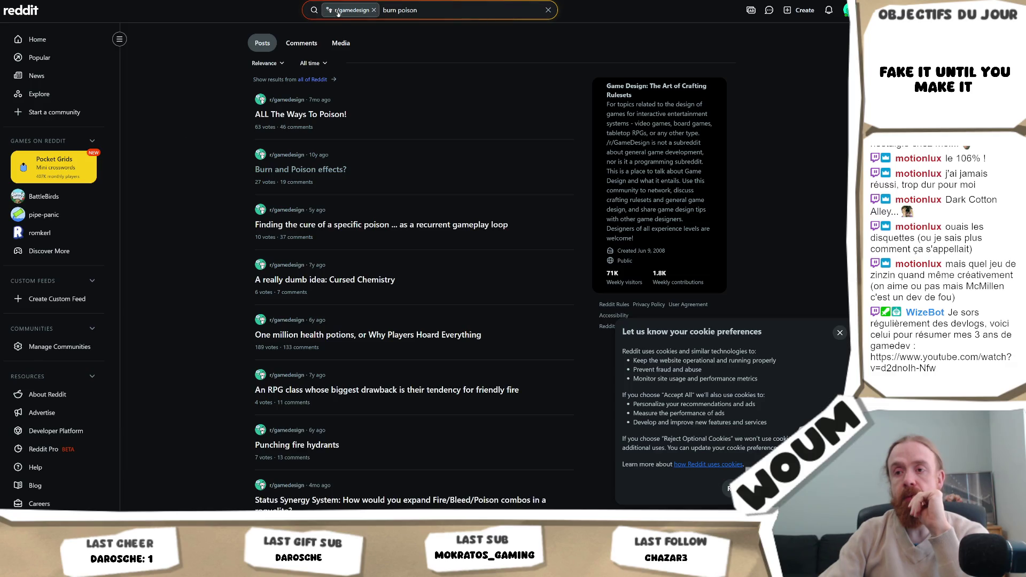
# Step: Search r/gamedesign for 'burn vs poison' and scroll through the results
pyautogui.click(398, 10)
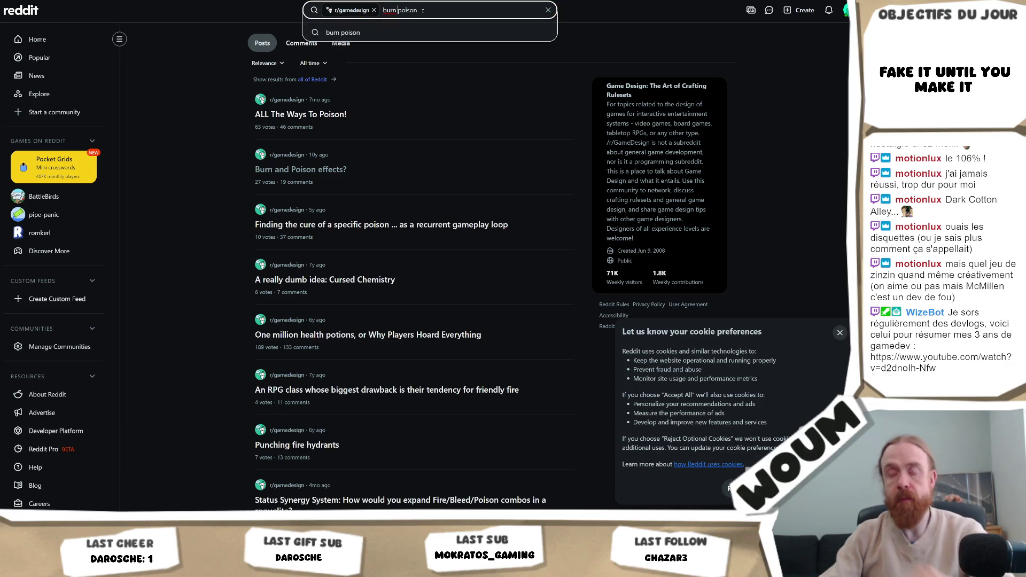
pyautogui.write('vs')
pyautogui.press('Return')
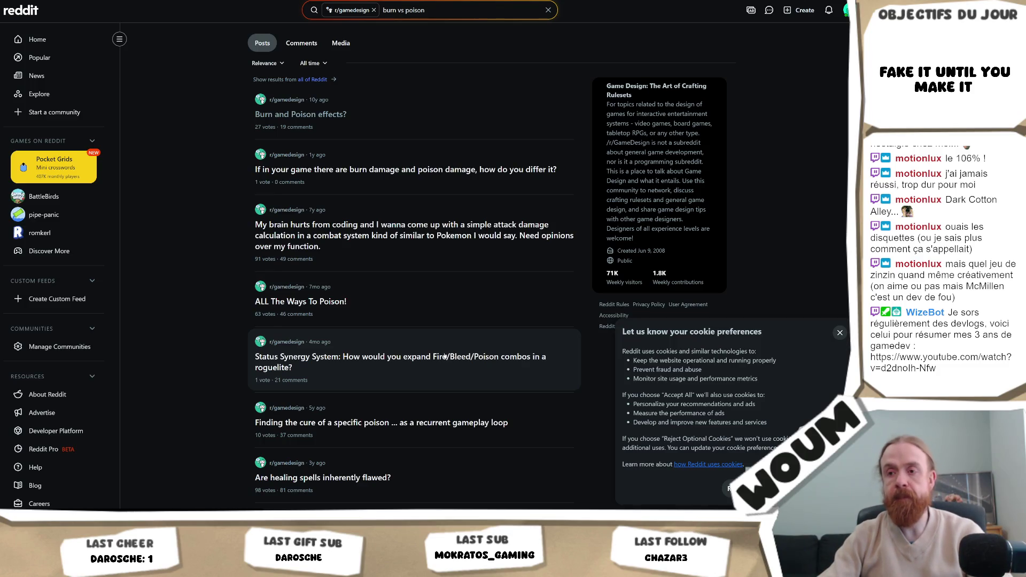
pyautogui.scroll(-3, 452, 342)
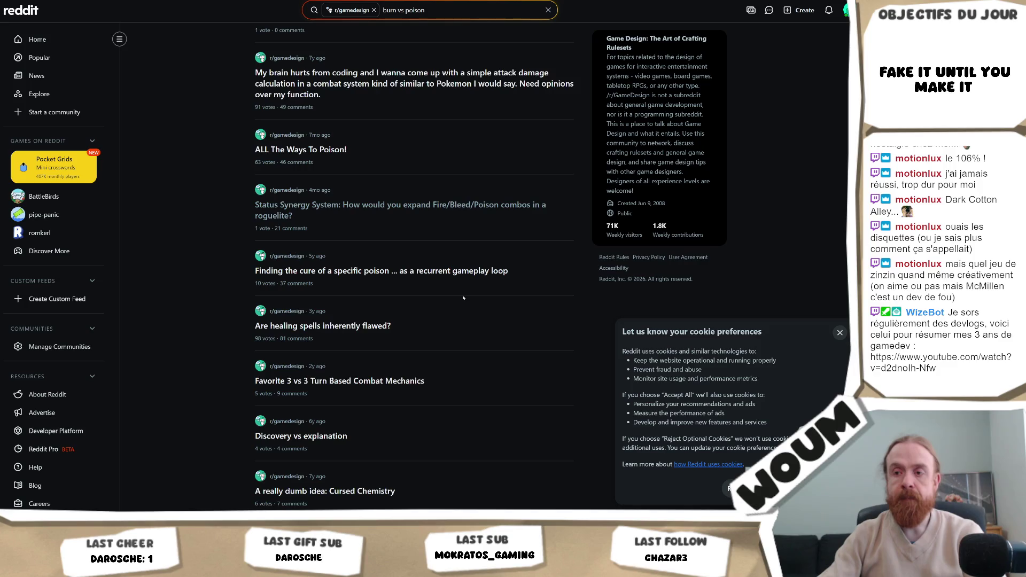
pyautogui.scroll(-1, 463, 297)
pyautogui.scroll(-1, 463, 298)
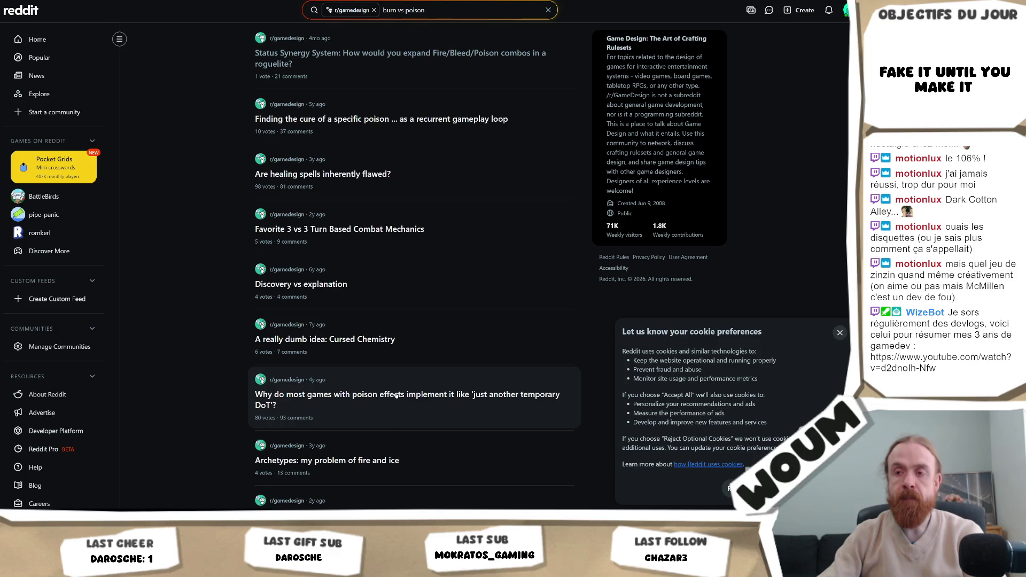
# Step: Open the 'Status Synergy System' Fire/Bleed/Poison roguelite post and read through its 21 comments
pyautogui.click(471, 60)
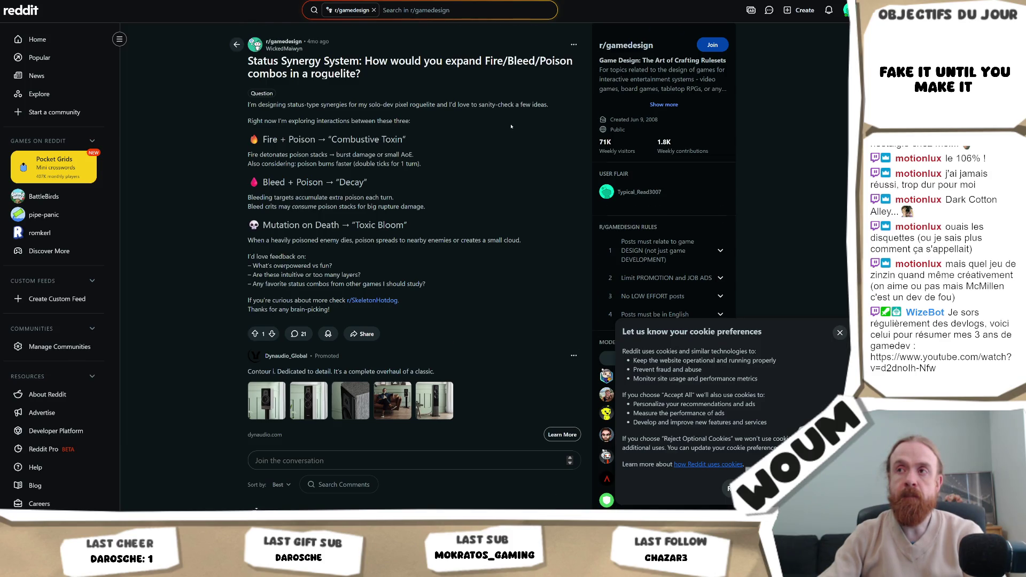
pyautogui.scroll(-3, 511, 126)
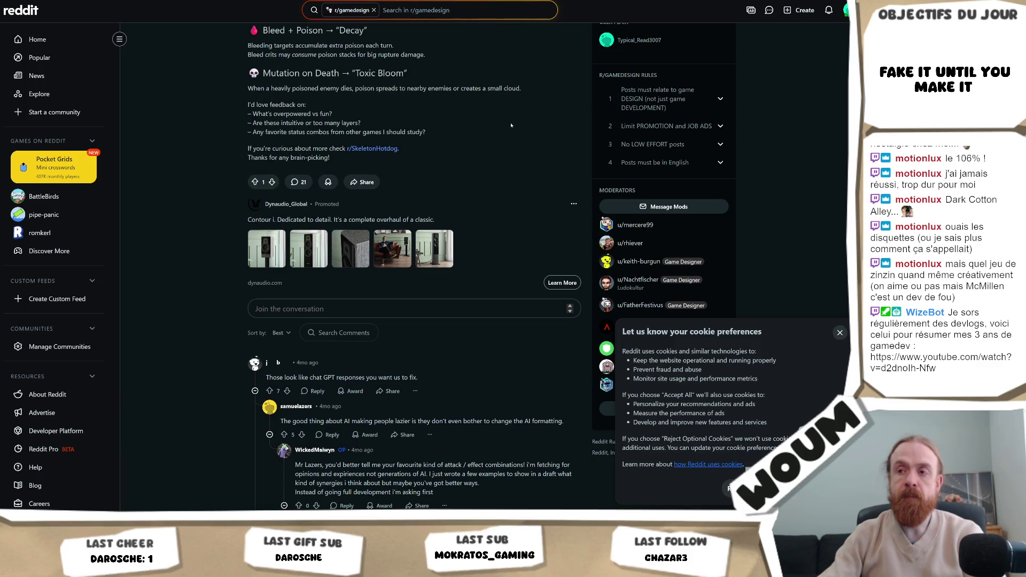
pyautogui.scroll(3, 511, 125)
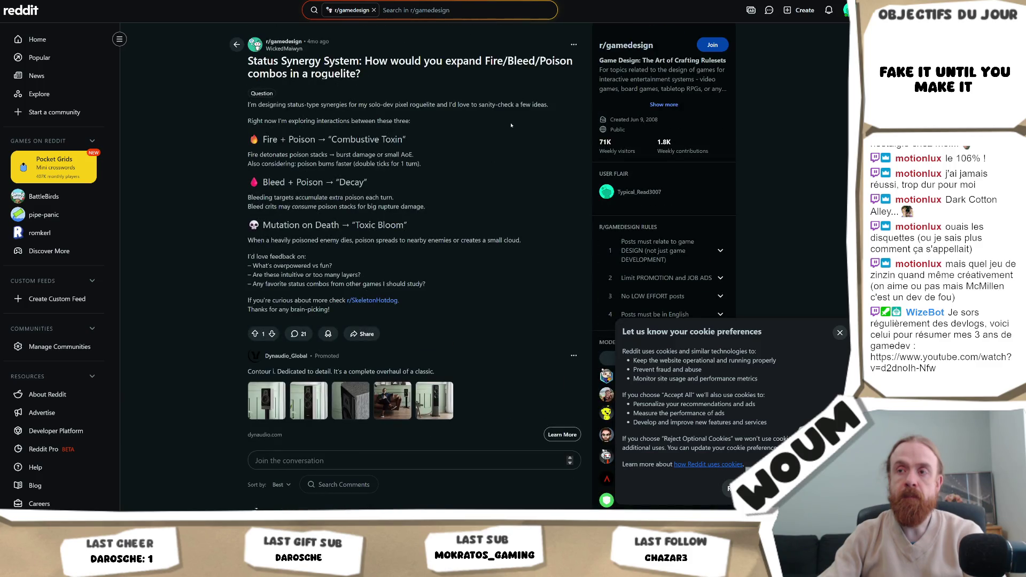
pyautogui.scroll(-3, 511, 125)
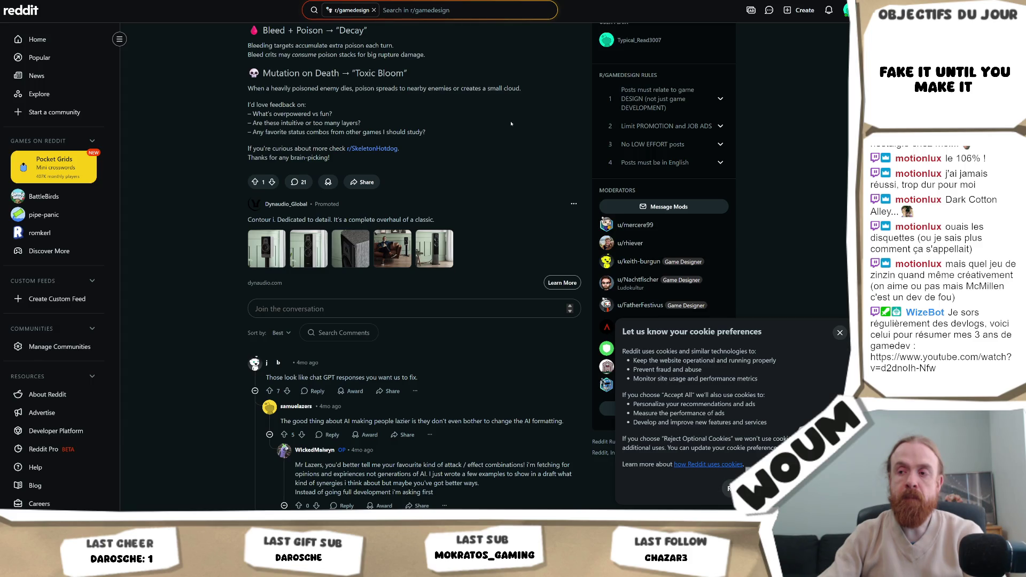
pyautogui.scroll(-1, 511, 123)
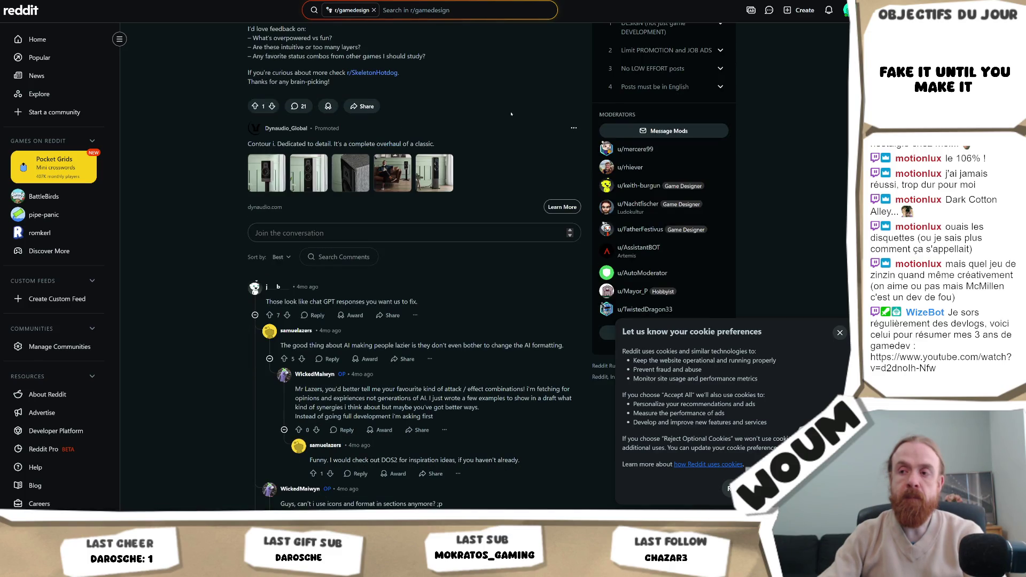
pyautogui.scroll(-1, 511, 114)
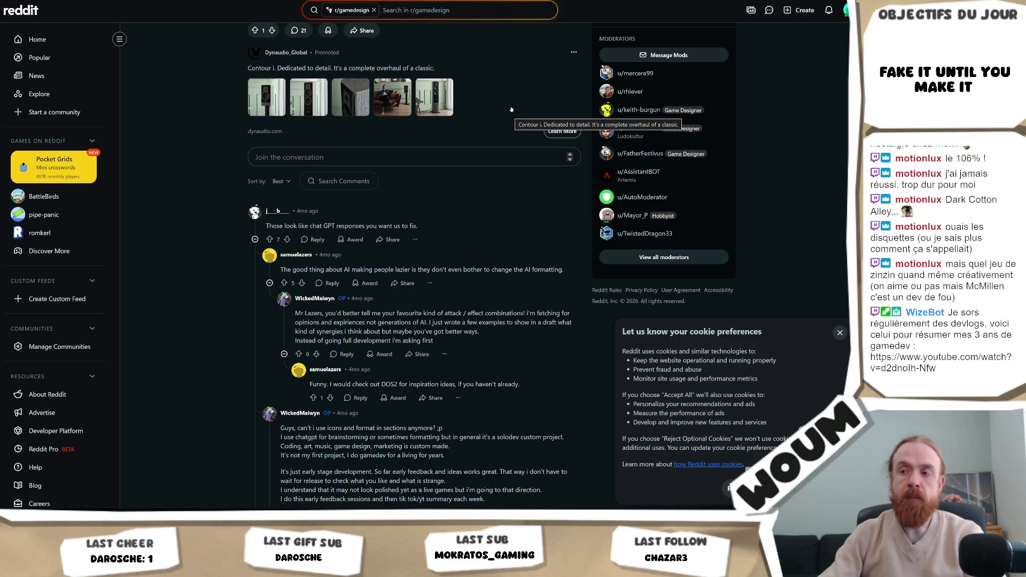
pyautogui.scroll(4, 511, 109)
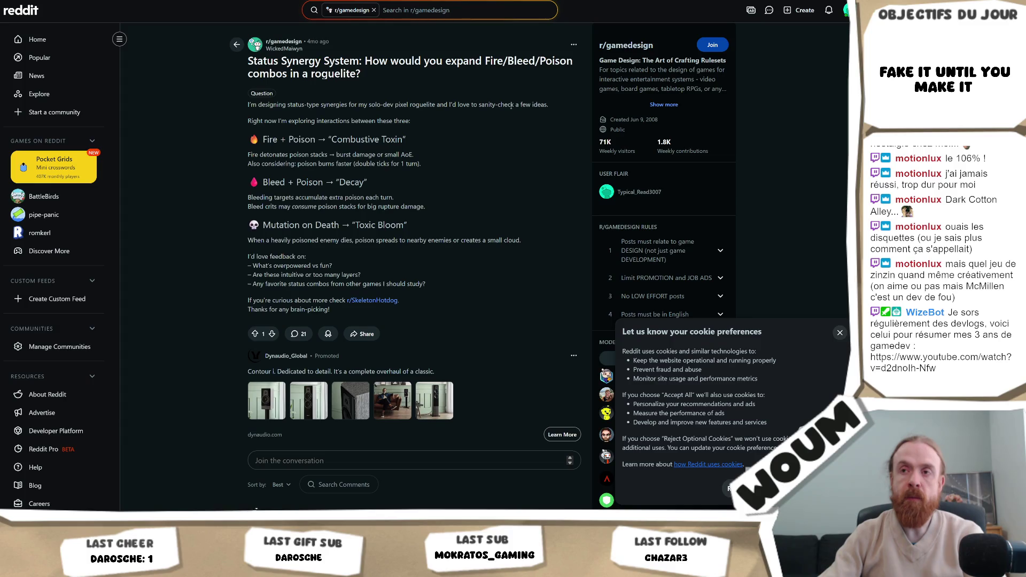
pyautogui.scroll(-6, 512, 107)
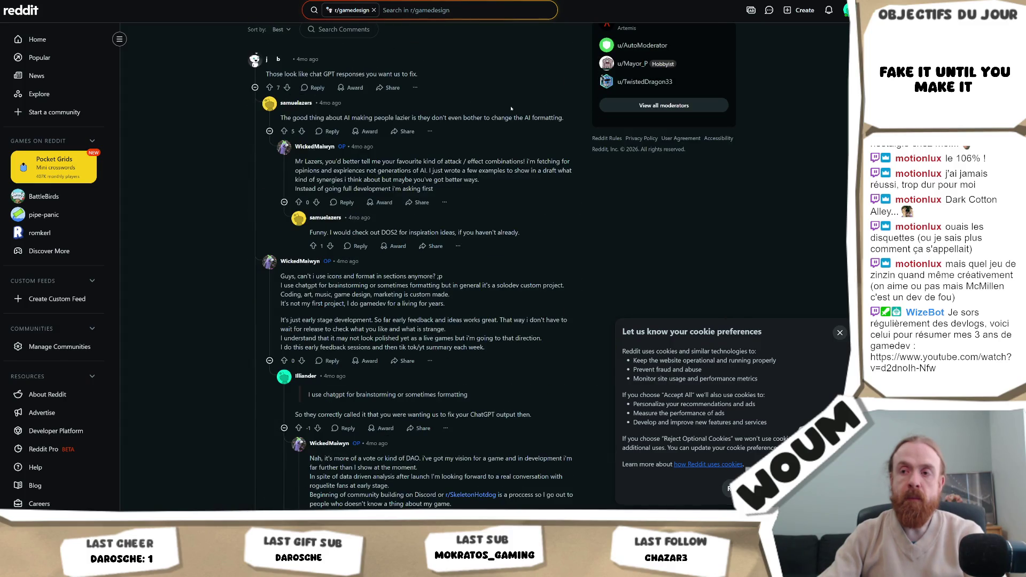
pyautogui.scroll(6, 511, 109)
pyautogui.scroll(-8, 511, 109)
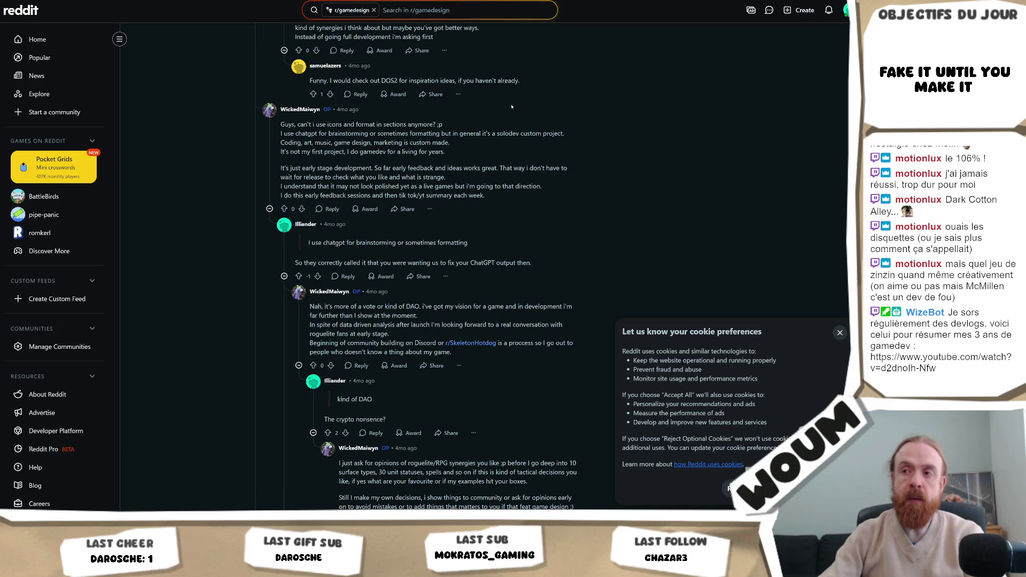
pyautogui.scroll(-2, 512, 106)
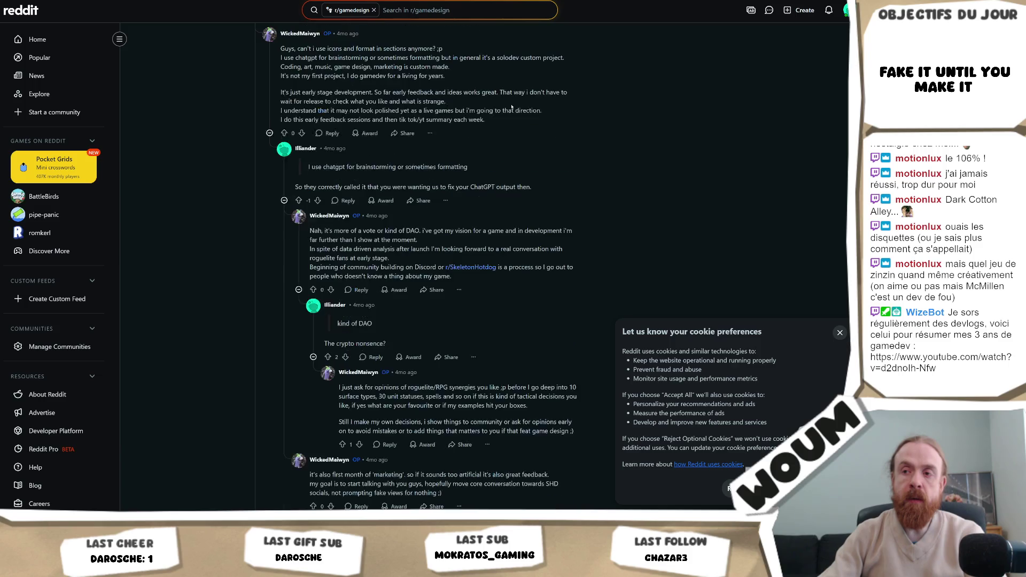
pyautogui.scroll(-4, 512, 106)
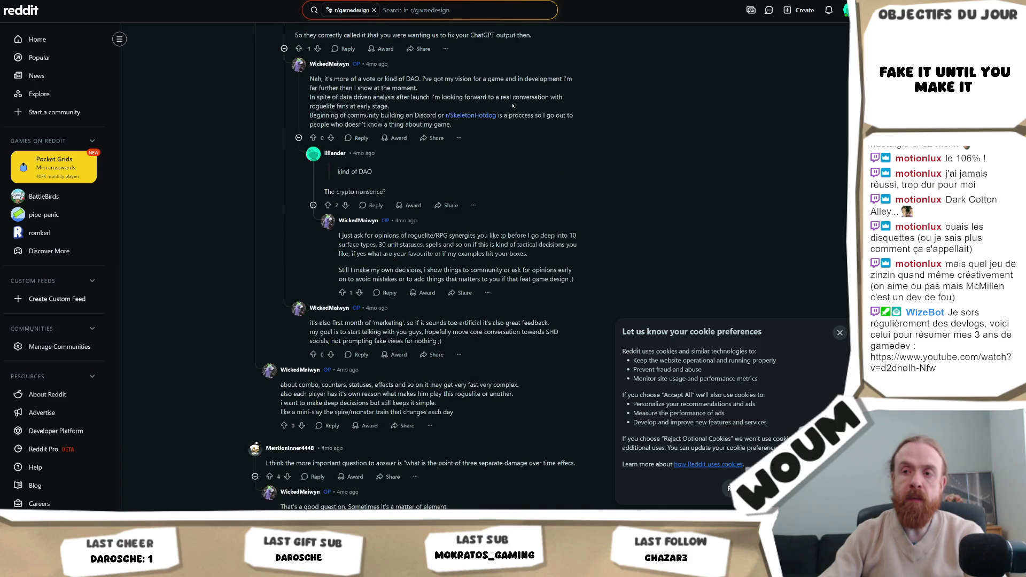
pyautogui.scroll(-2, 512, 105)
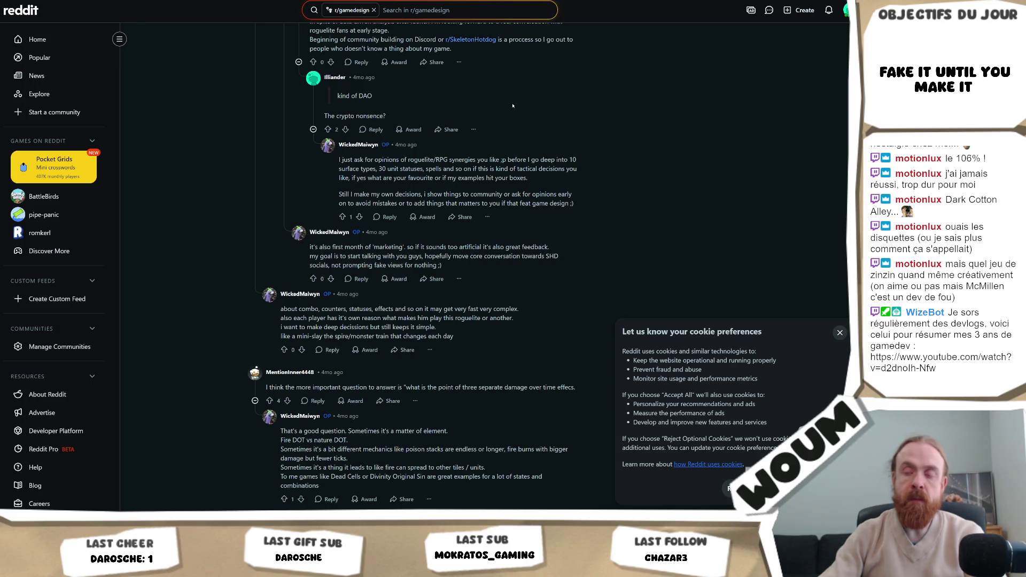
pyautogui.scroll(-4, 512, 105)
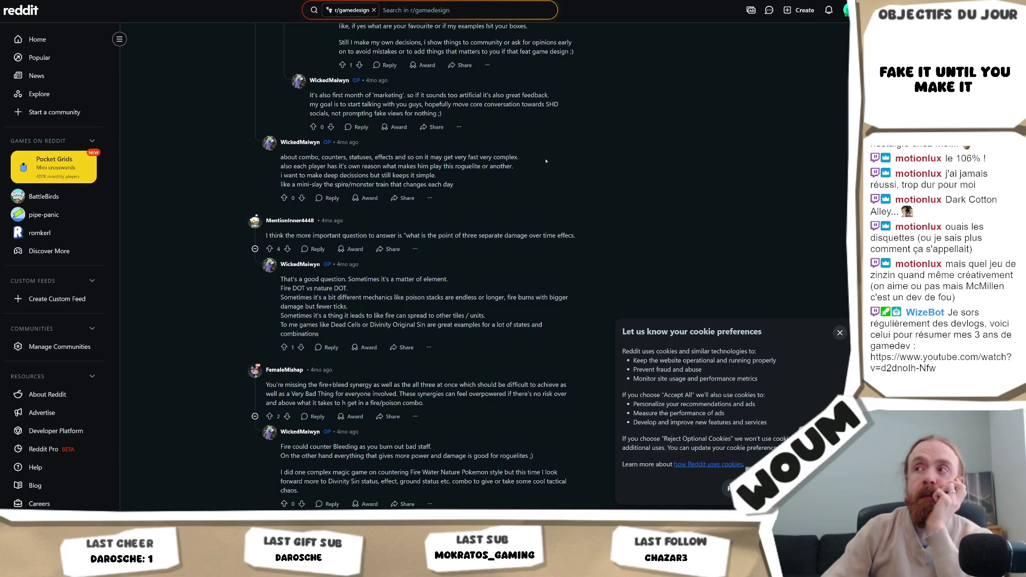
pyautogui.scroll(15, 546, 161)
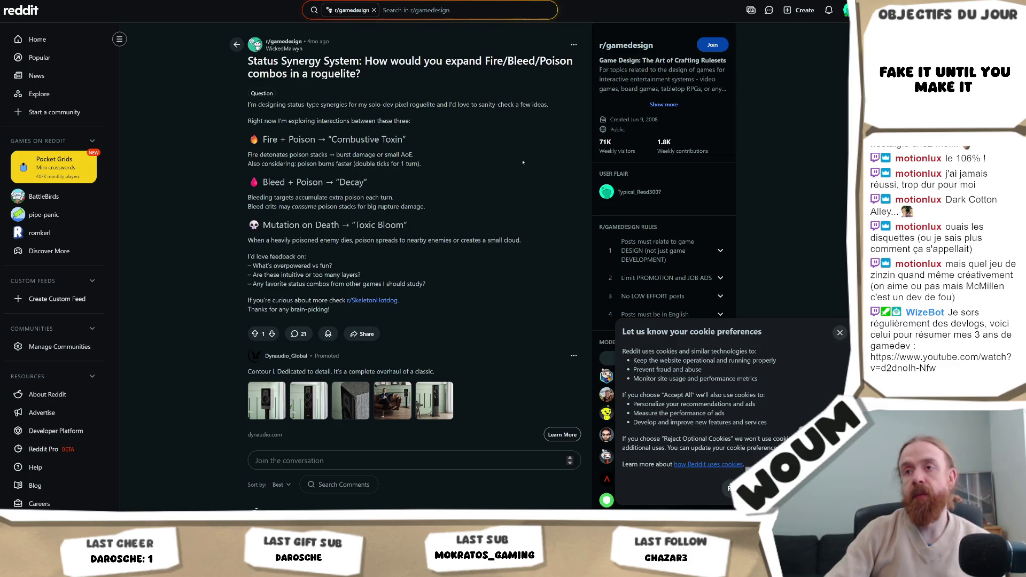
pyautogui.scroll(-15, 525, 151)
pyautogui.scroll(-5, 523, 163)
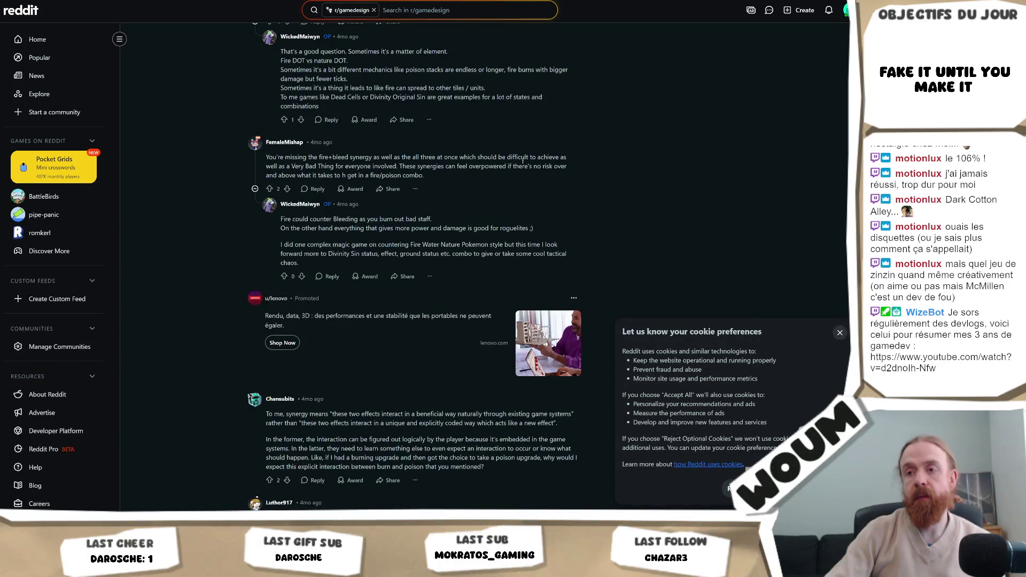
pyautogui.scroll(-3, 523, 160)
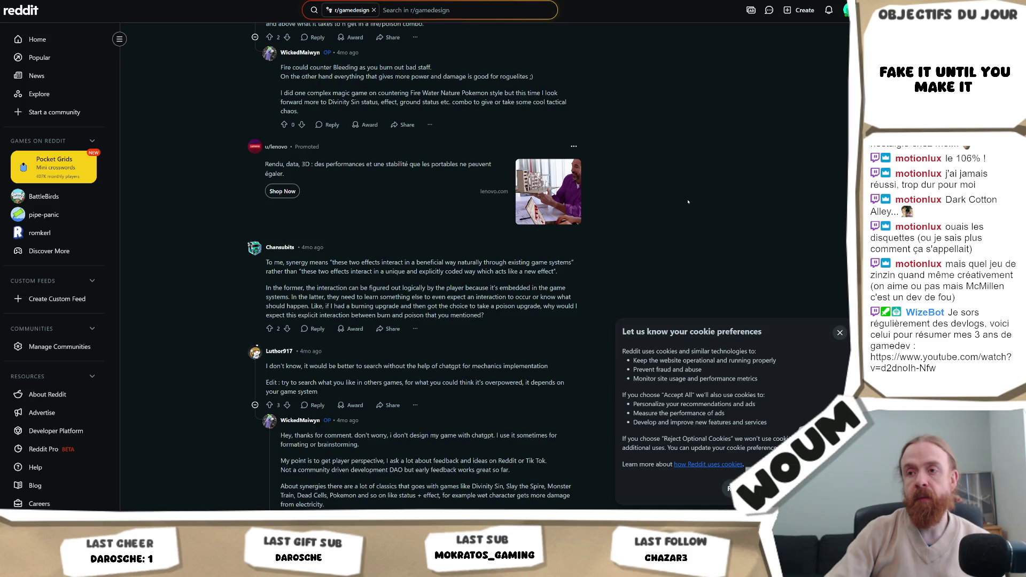
pyautogui.scroll(-5, 688, 202)
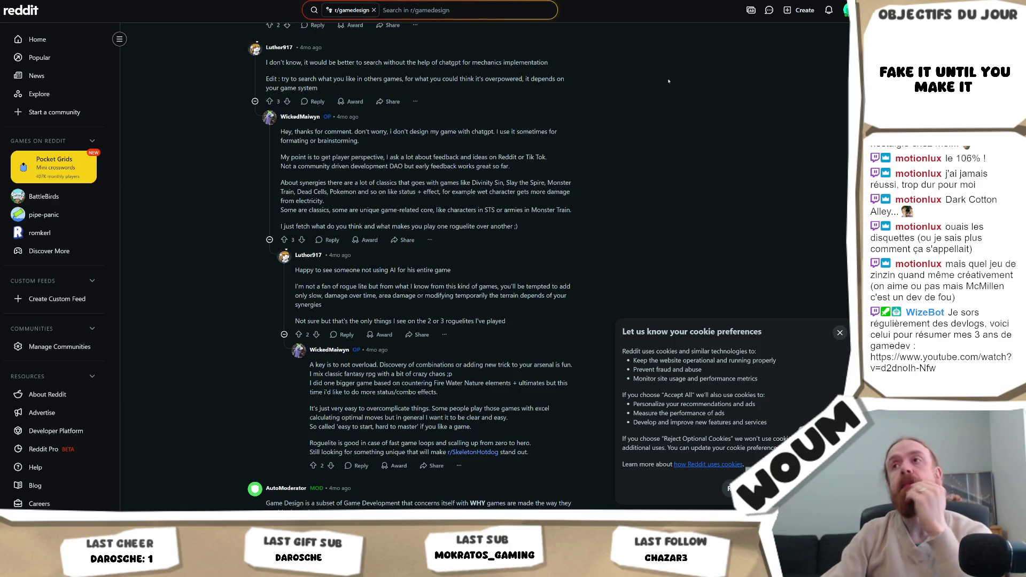
pyautogui.scroll(15, 663, 203)
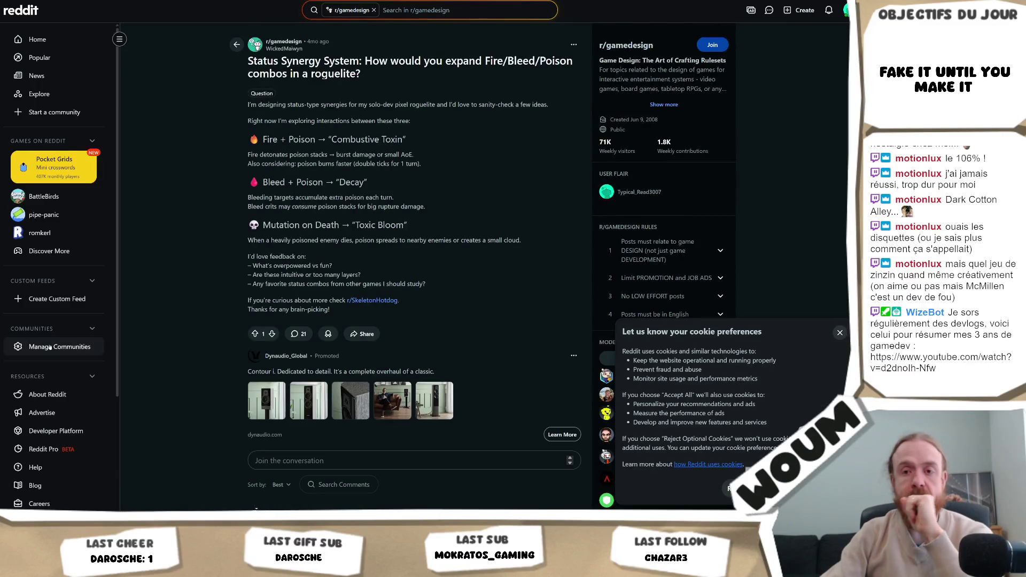
# Step: Glance at the Unity project, return to the Reddit post, then go to the TV Tropes status-effects page
pyautogui.hotkey('alt', 'Tab')
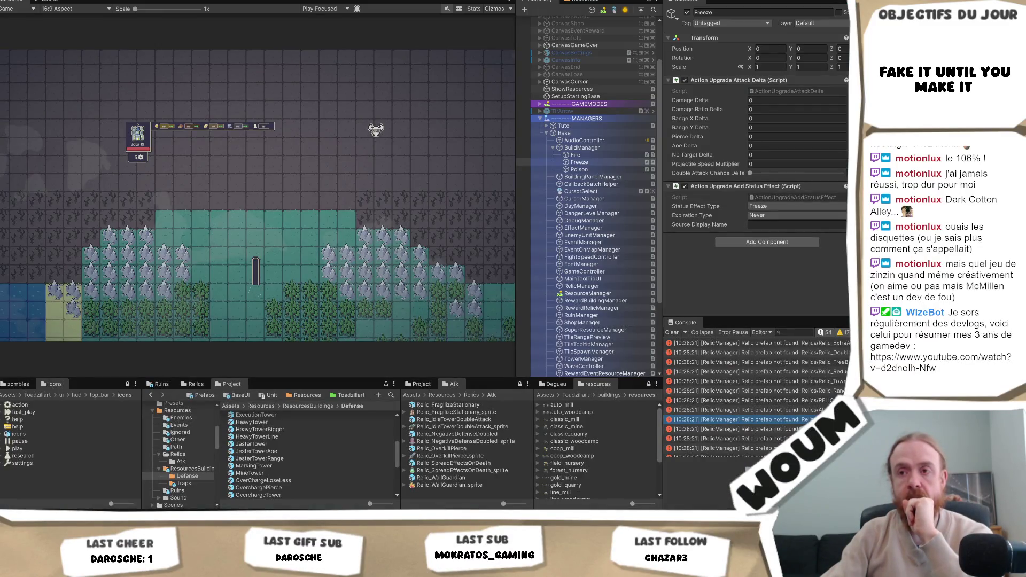
pyautogui.hotkey('alt', 'Tab')
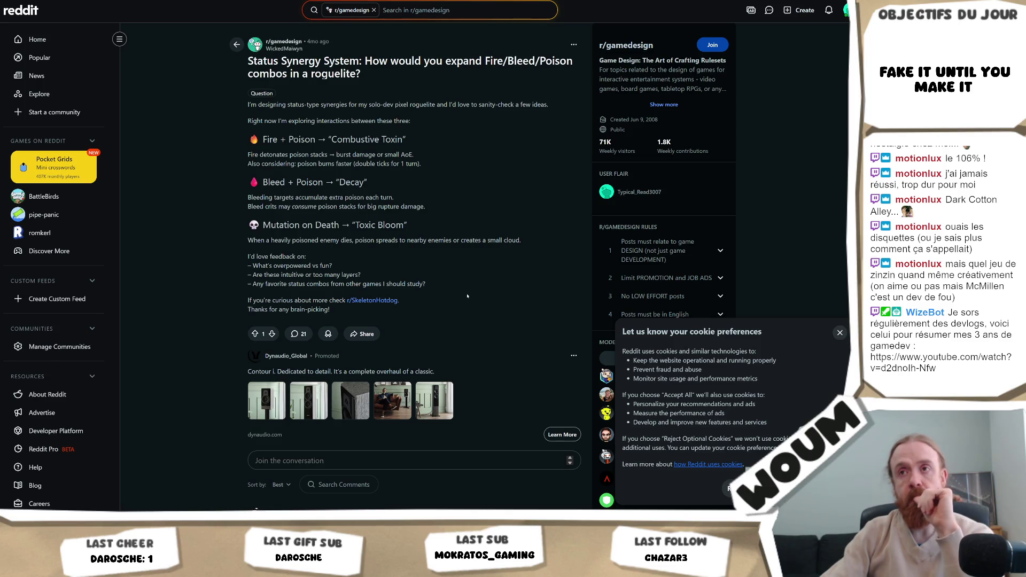
pyautogui.hotkey('ctrl', 'Tab')
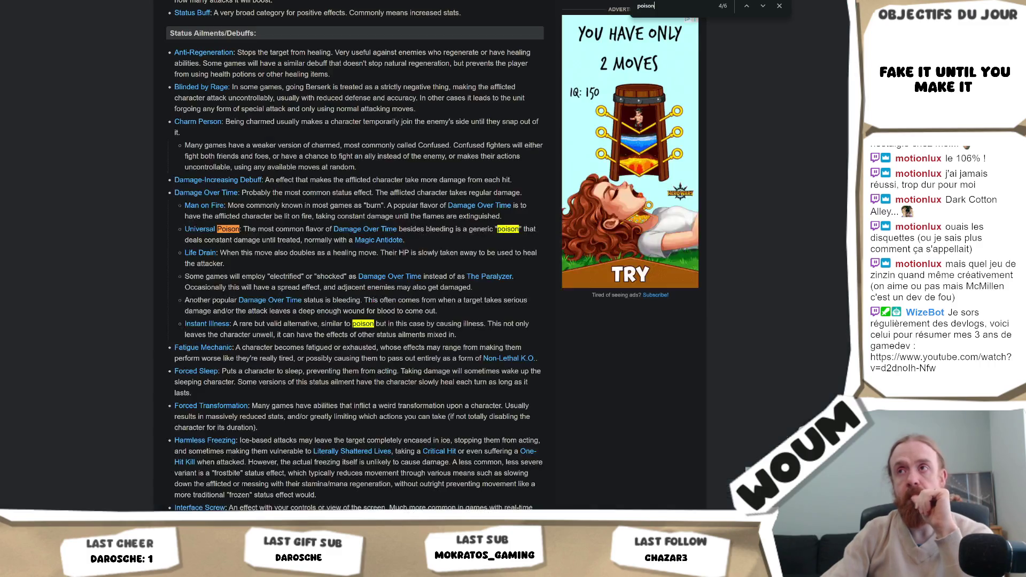
pyautogui.scroll(4, 506, 157)
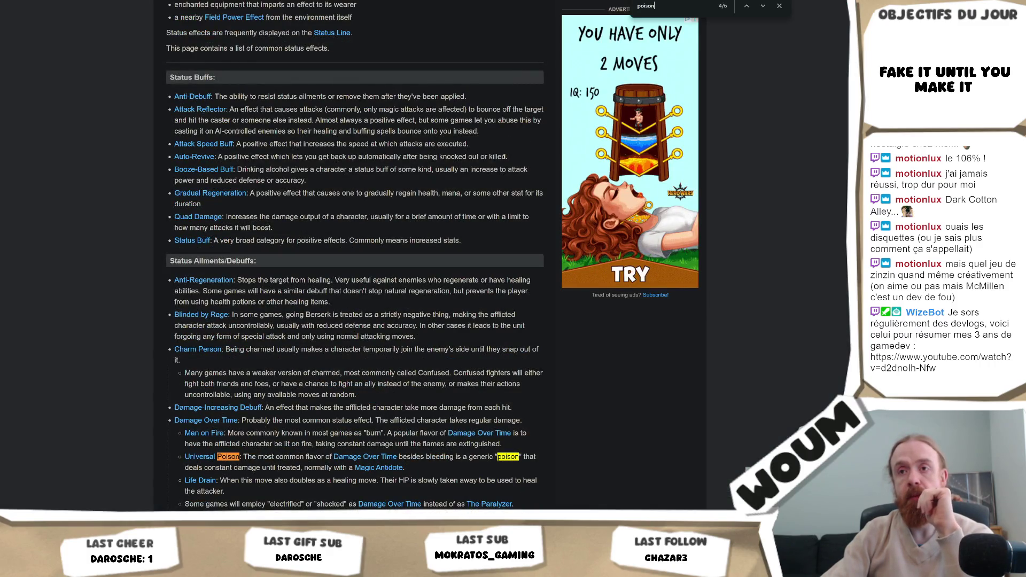
pyautogui.scroll(-3, 504, 156)
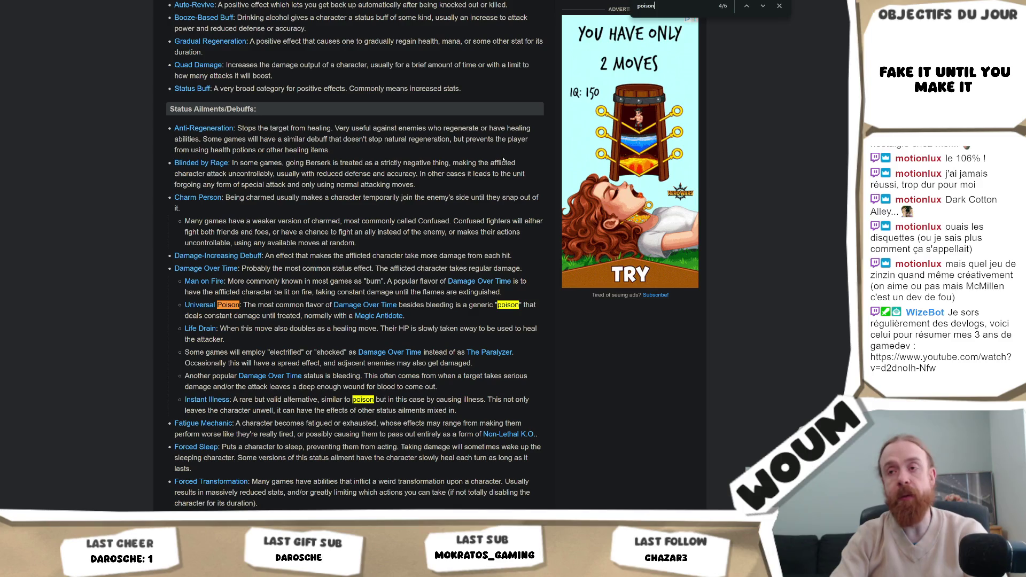
pyautogui.scroll(-2, 472, 279)
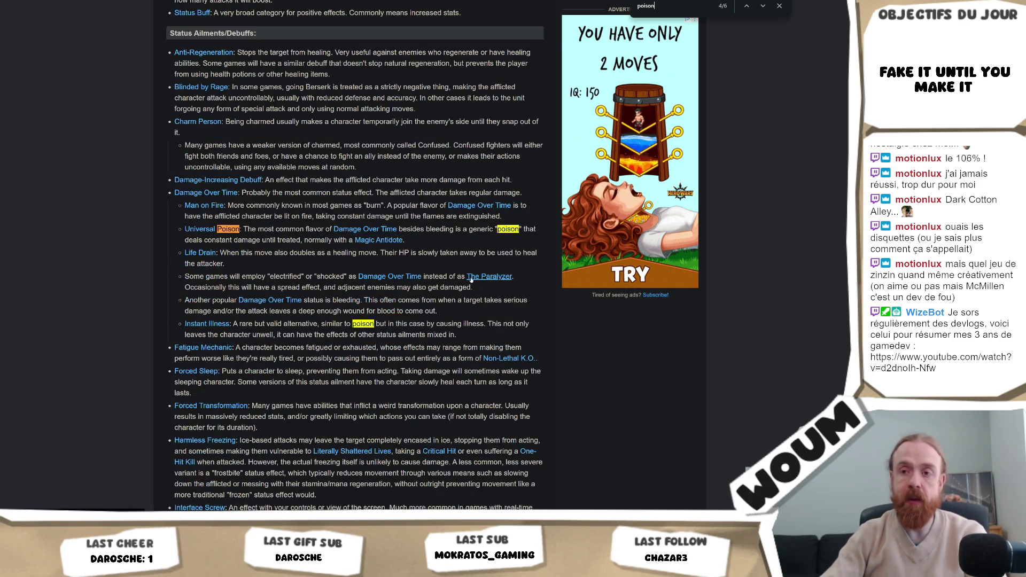
pyautogui.scroll(-2, 470, 276)
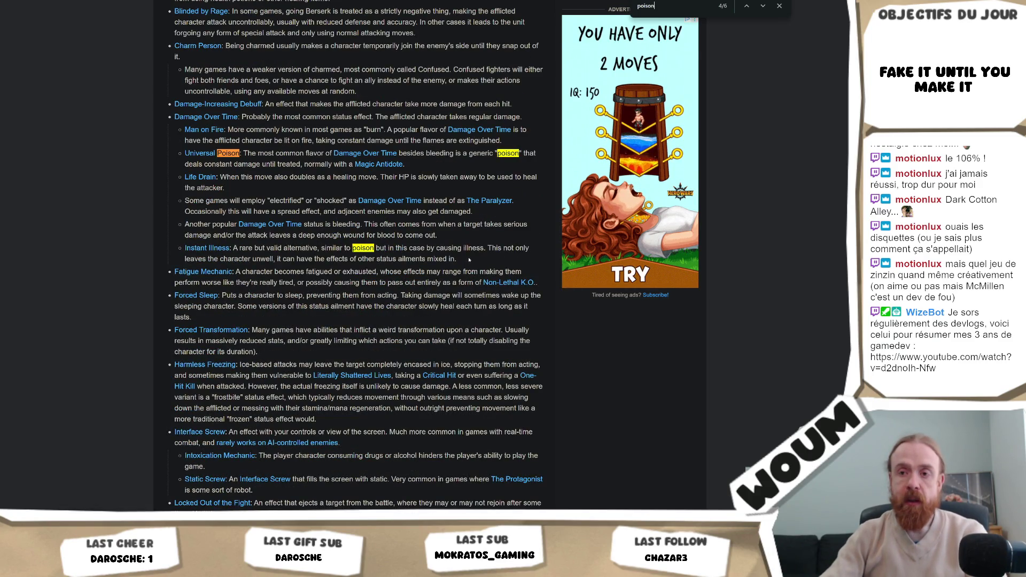
pyautogui.scroll(-2, 469, 259)
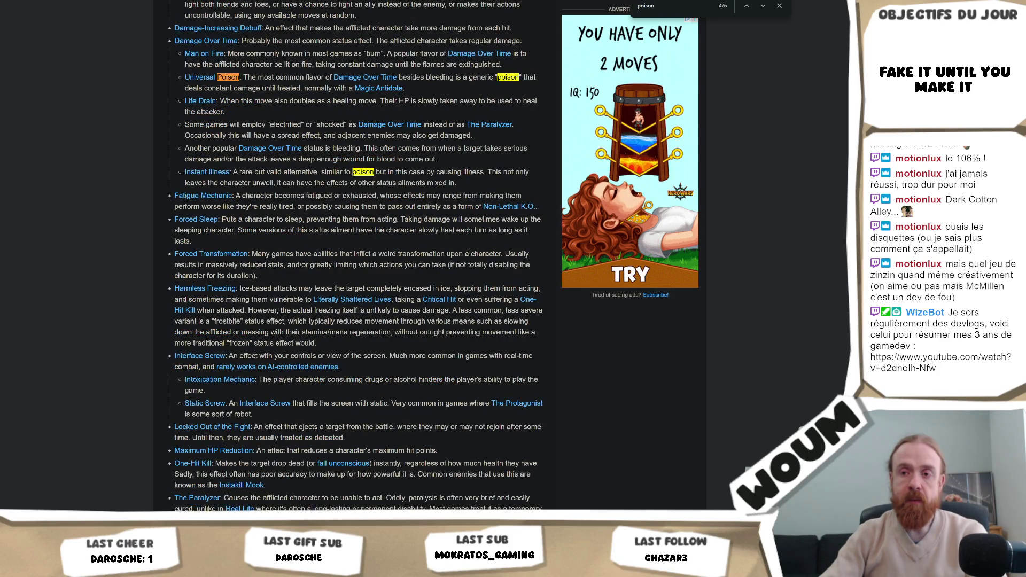
pyautogui.scroll(-2, 469, 251)
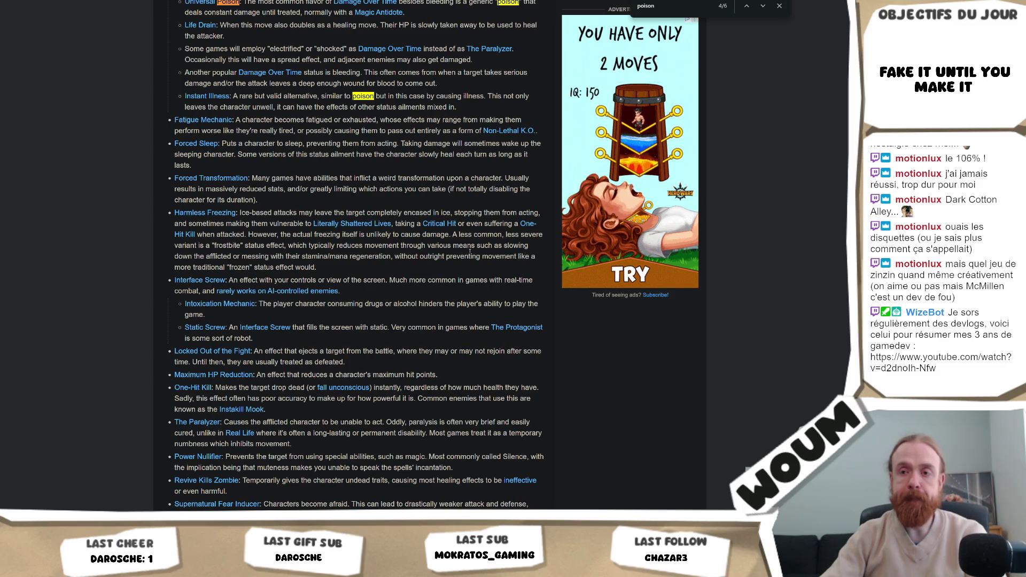
pyautogui.scroll(-2, 469, 251)
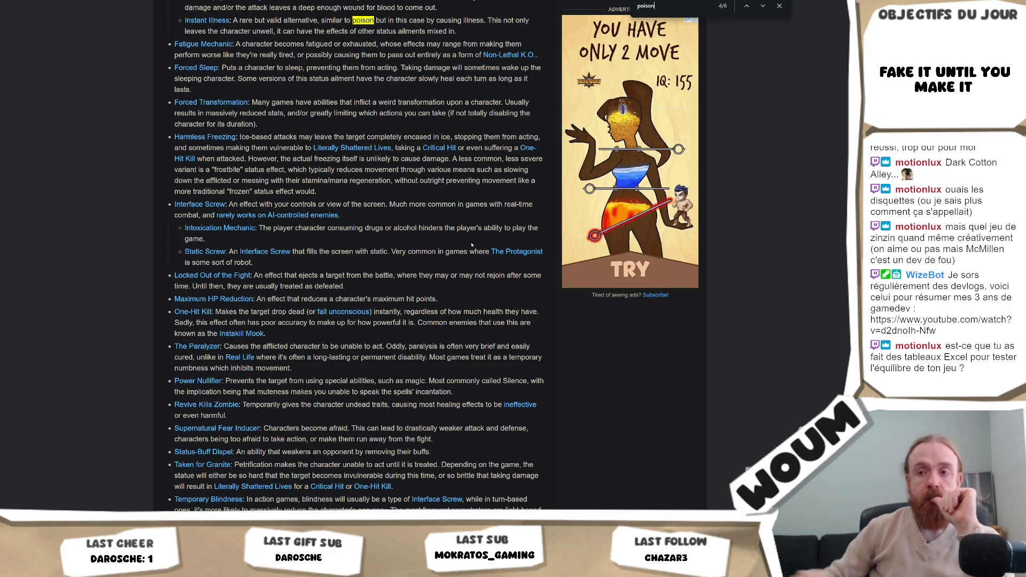
pyautogui.scroll(-4, 671, 377)
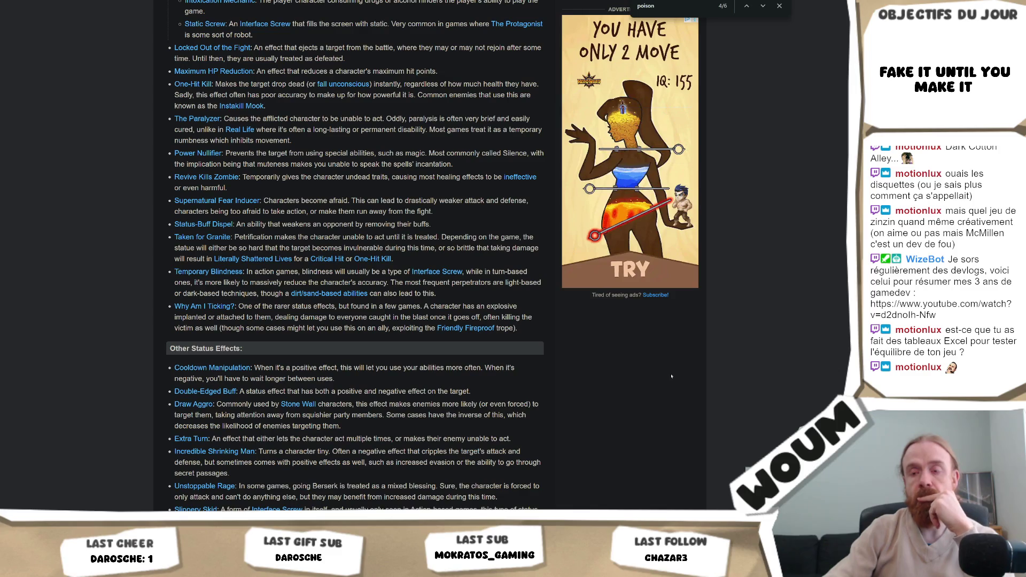
pyautogui.scroll(-1, 671, 376)
pyautogui.scroll(-1, 671, 376)
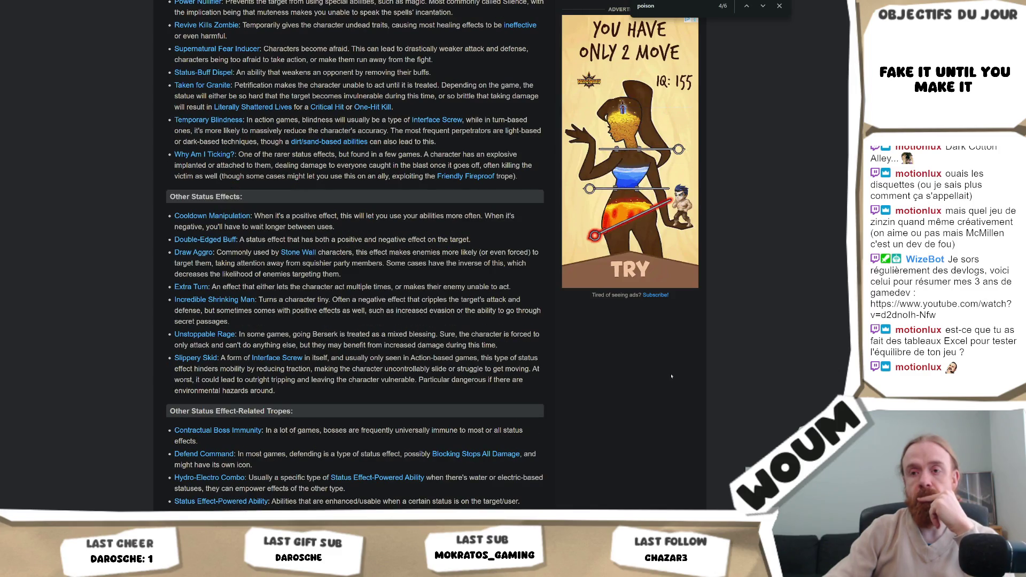
pyautogui.scroll(15, 672, 377)
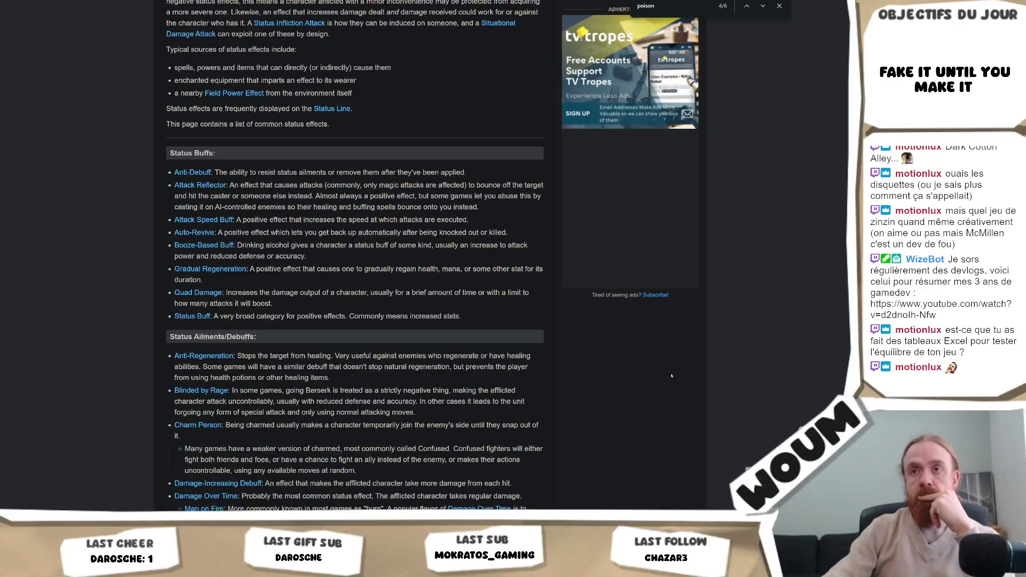
pyautogui.scroll(6, 671, 376)
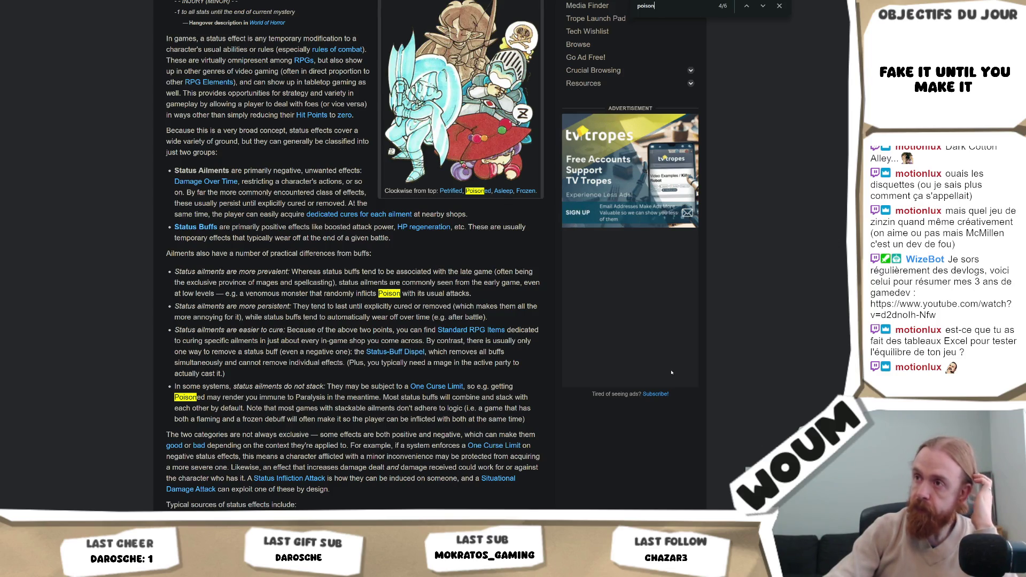
pyautogui.scroll(-10, 671, 373)
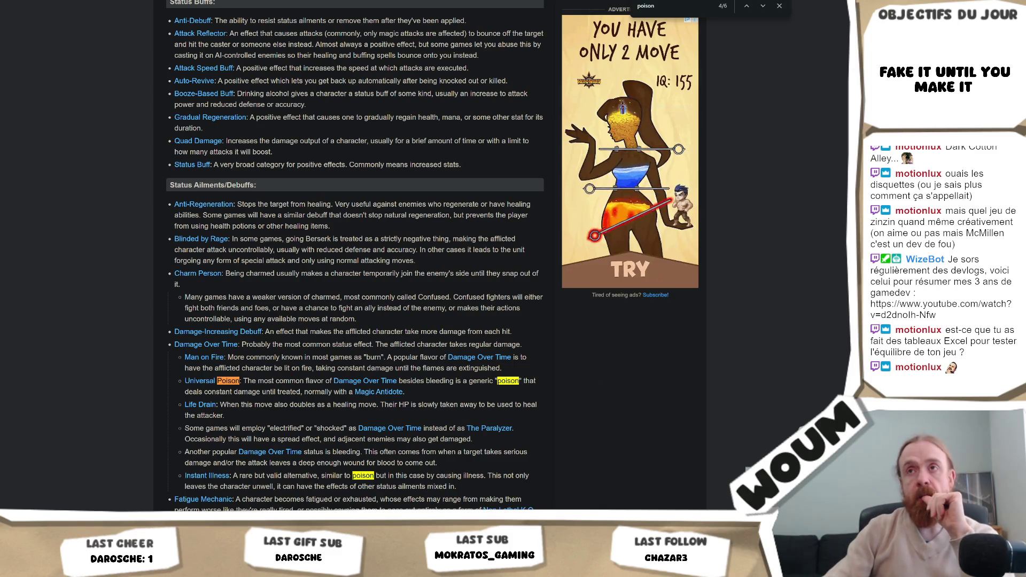
pyautogui.hotkey('ctrl', 'Tab')
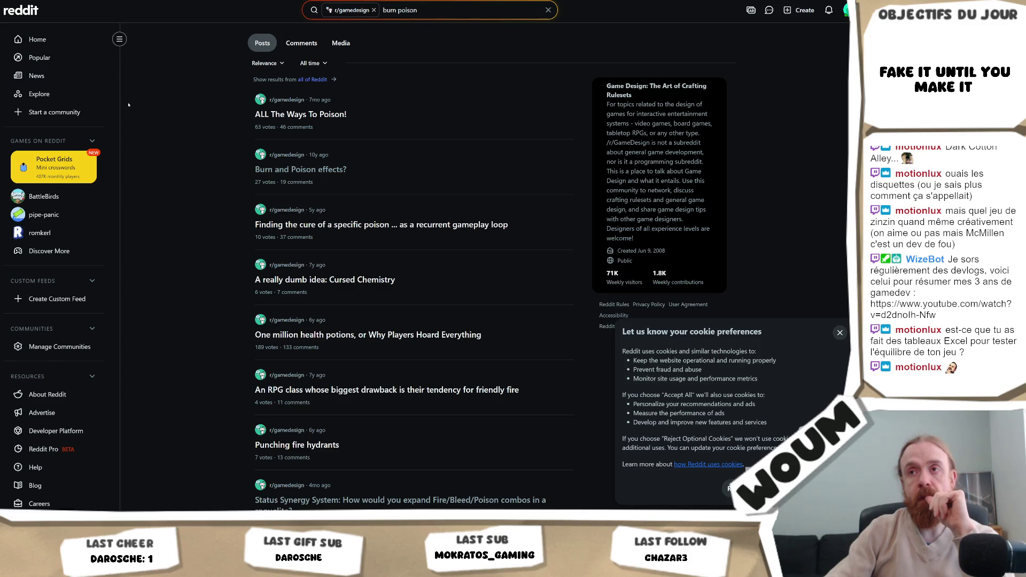
# Step: Return to Google and refine the query to 'poison vs fire in gamedesign'
pyautogui.hotkey('alt', 'Left')
pyautogui.hotkey('alt', 'Left')
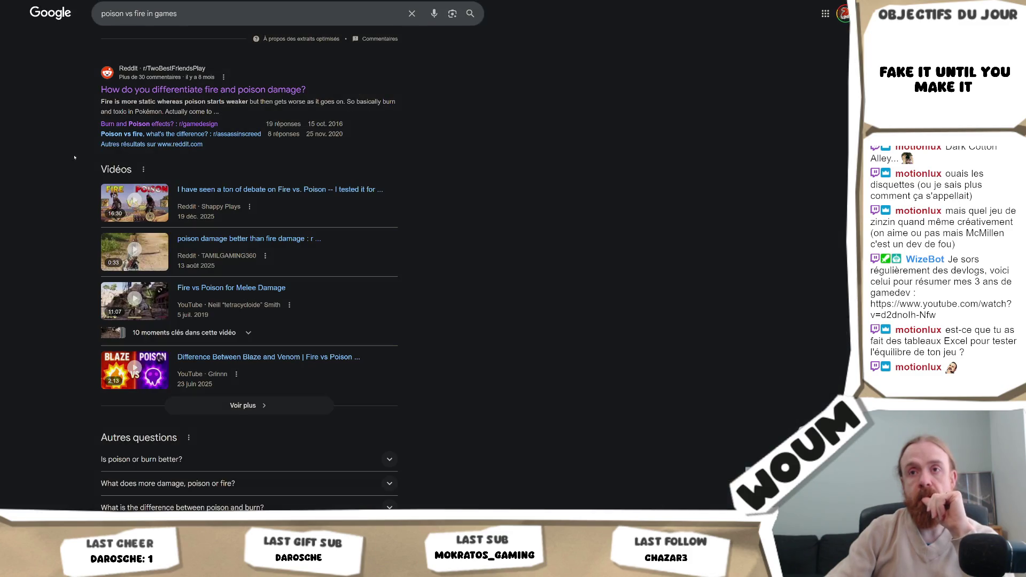
pyautogui.scroll(-3, 127, 108)
pyautogui.scroll(4, 104, 104)
pyautogui.scroll(2, 104, 103)
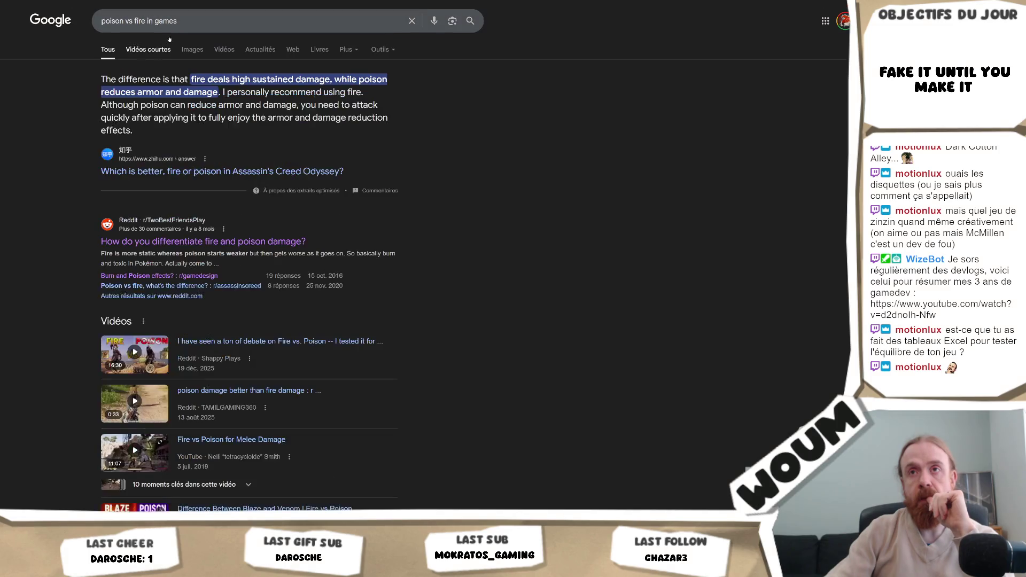
pyautogui.click(186, 18)
pyautogui.press('BackSpace')
pyautogui.write('design')
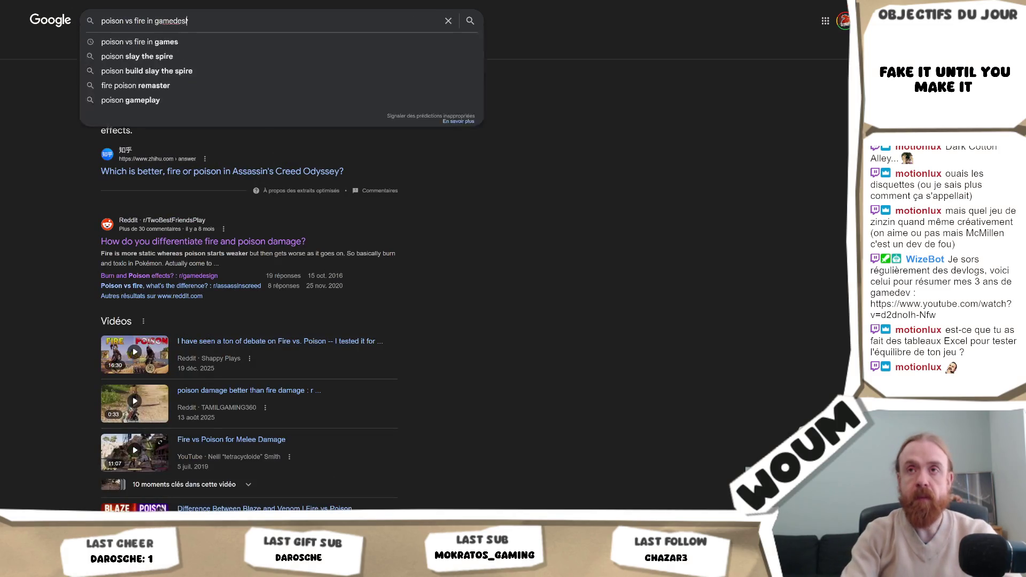
pyautogui.press('Return')
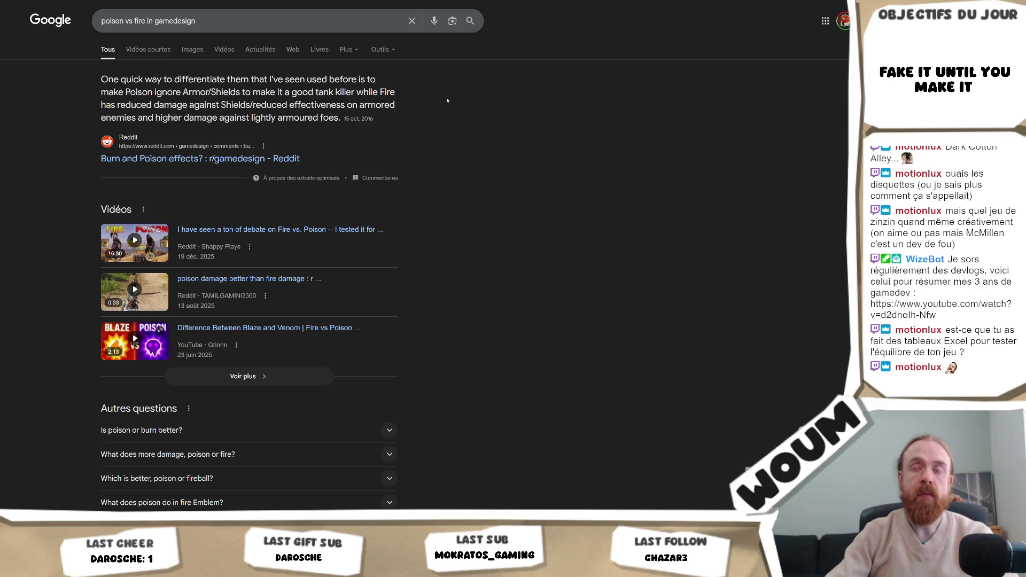
# Step: Open the BoardGameGeek 'Damage Types and Status Effects' result in a new tab and view it
pyautogui.scroll(-1, 447, 101)
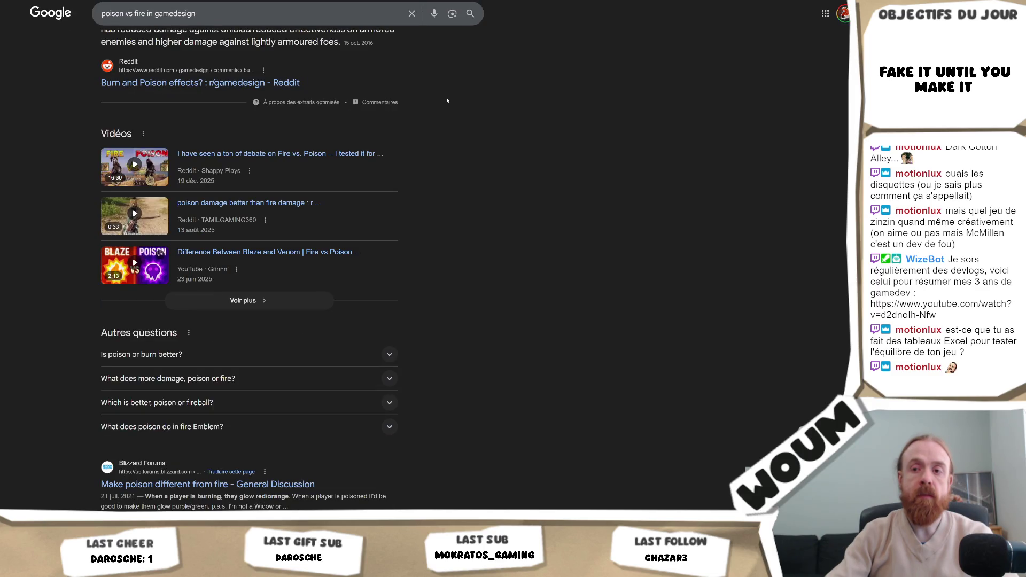
pyautogui.scroll(-1, 447, 101)
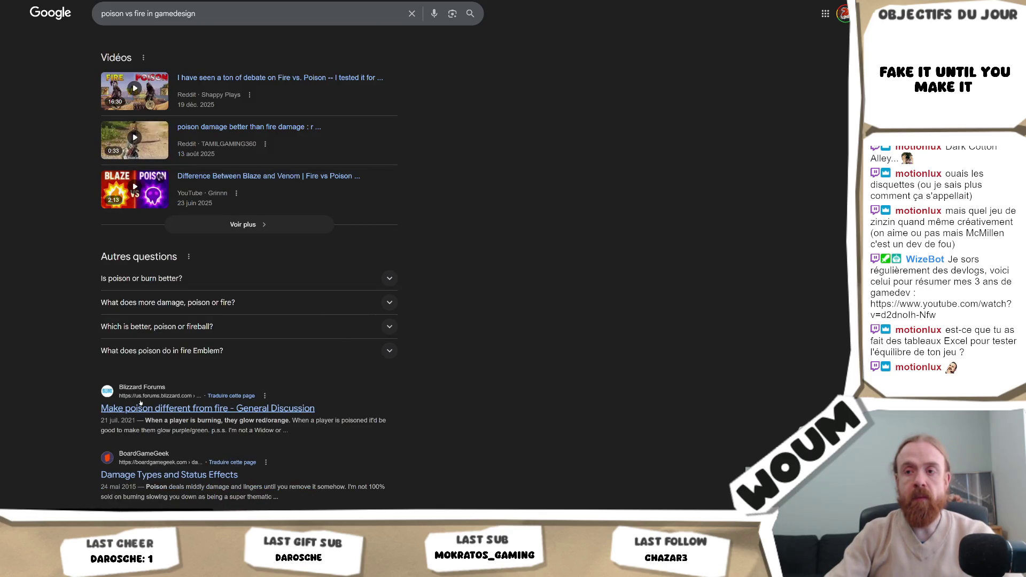
pyautogui.scroll(-1, 16, 363)
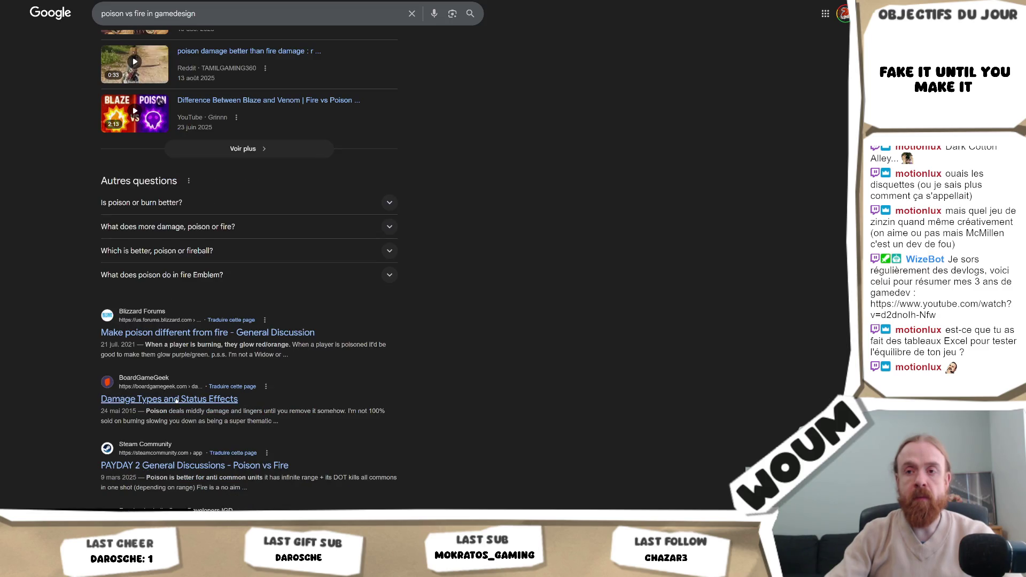
pyautogui.middleClick(230, 399)
pyautogui.hotkey('ctrl', 'Tab')
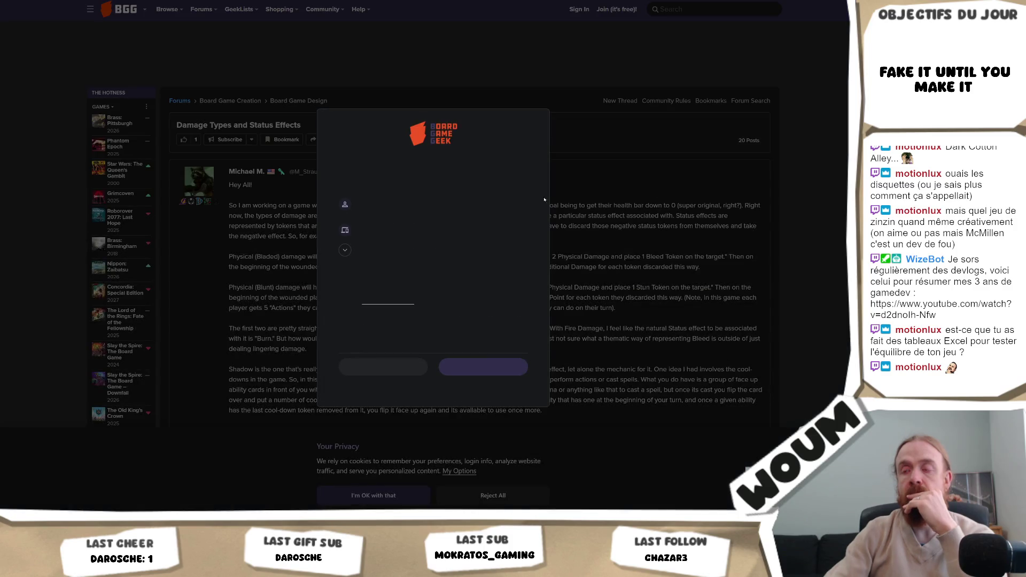
# Step: Dismiss the cookie prompt and read down to the Bleed and Burn token proposals
pyautogui.click(488, 373)
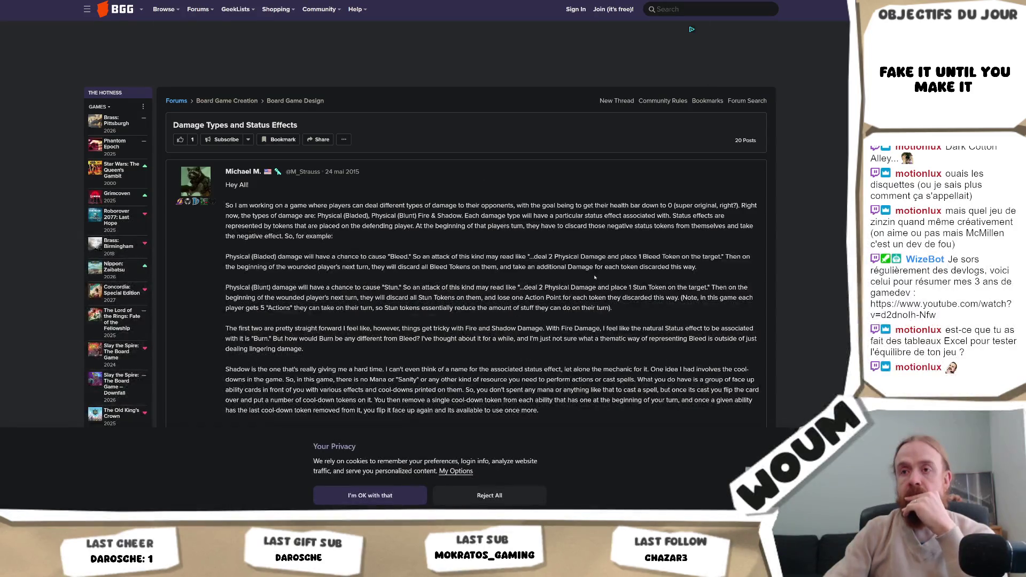
pyautogui.scroll(-4, 623, 255)
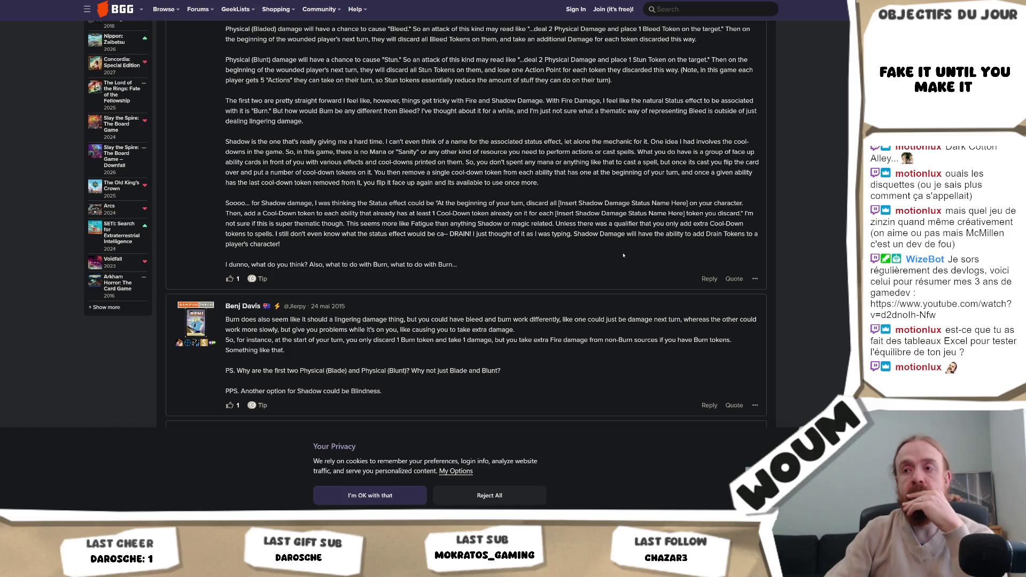
pyautogui.scroll(-2, 623, 256)
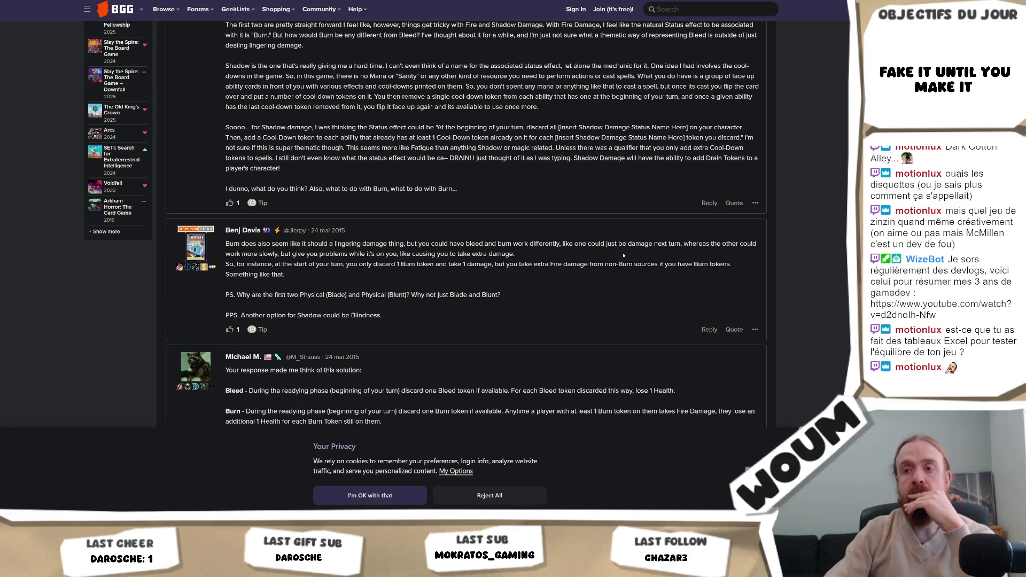
pyautogui.scroll(-2, 623, 256)
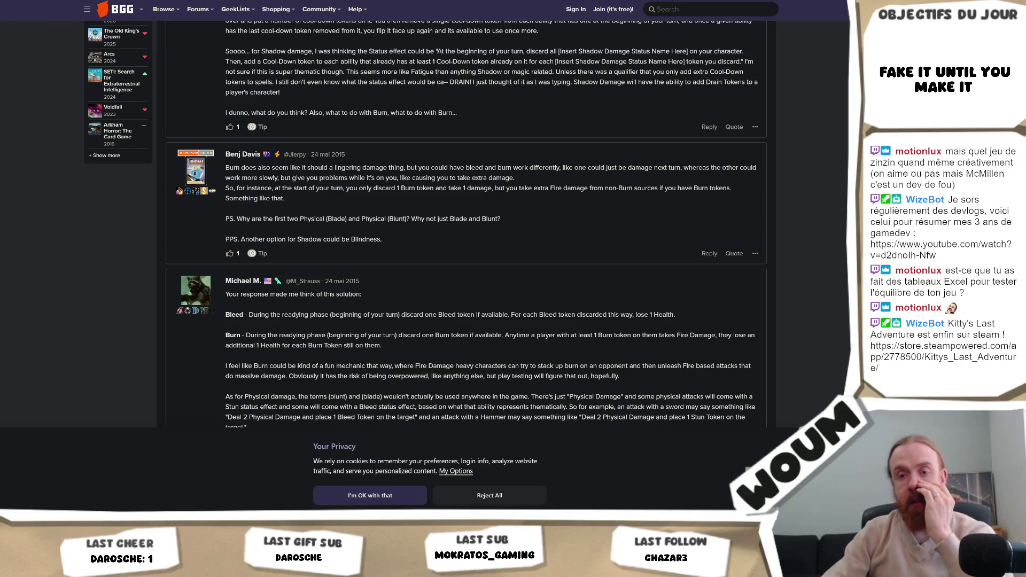
pyautogui.hotkey('alt', 'Tab')
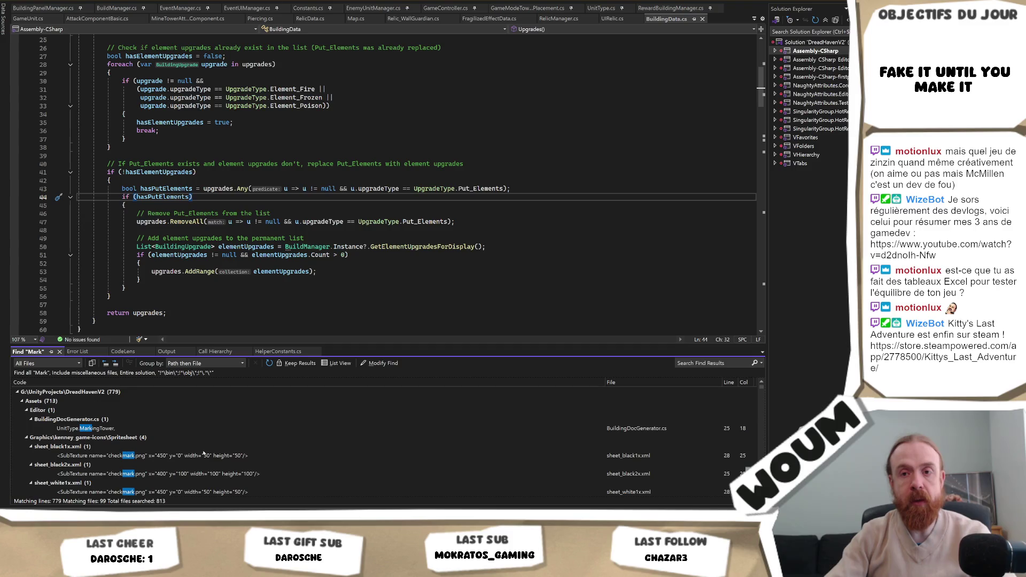
# Step: Collapse the Spritesheet, NaughtyAttributes and Plugins result groups and open MarkEffectData.cs at its class declaration
pyautogui.click(26, 438)
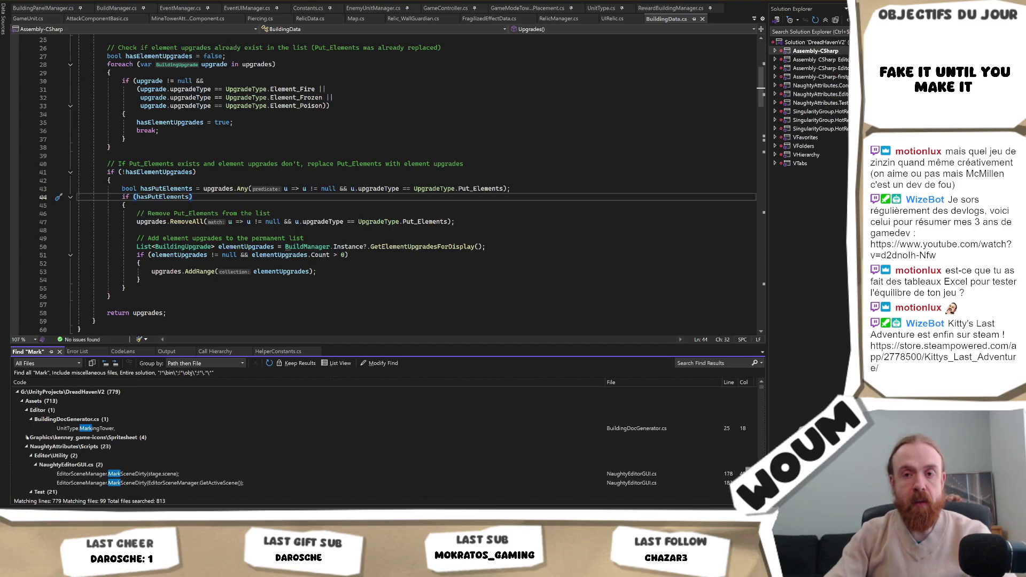
pyautogui.scroll(-1, 38, 433)
pyautogui.click(26, 410)
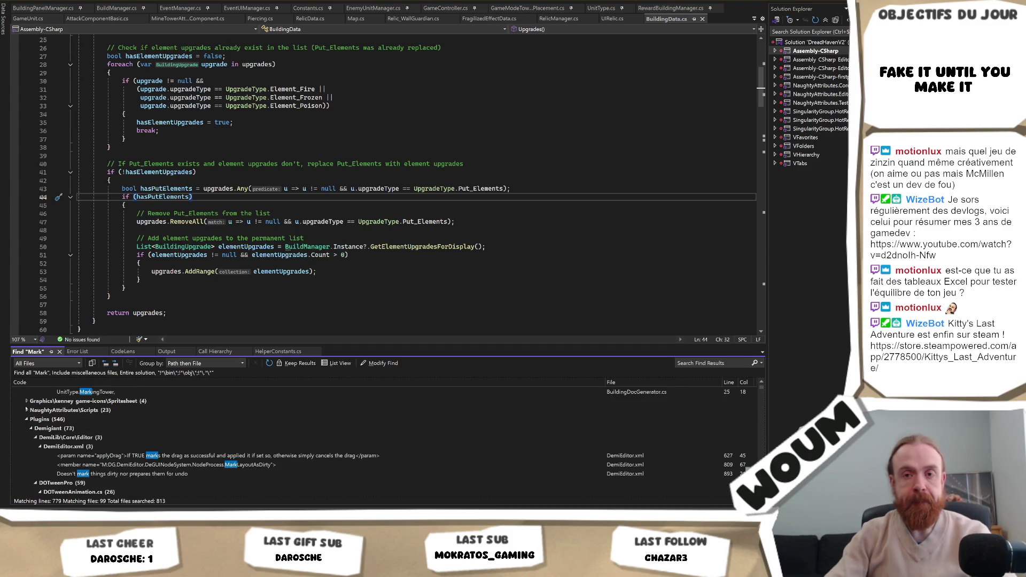
pyautogui.click(26, 419)
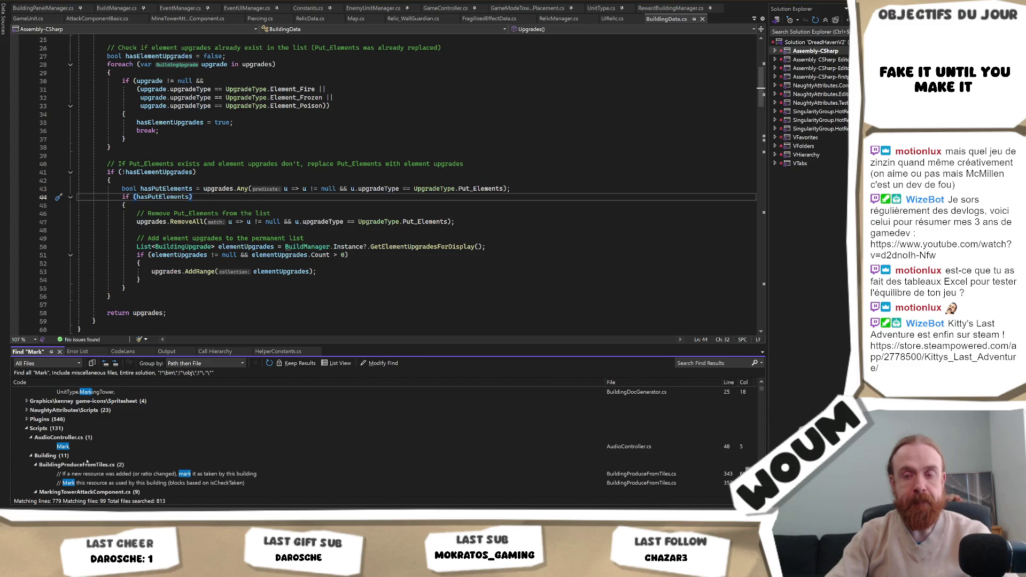
pyautogui.scroll(-1, 87, 461)
pyautogui.scroll(-2, 113, 460)
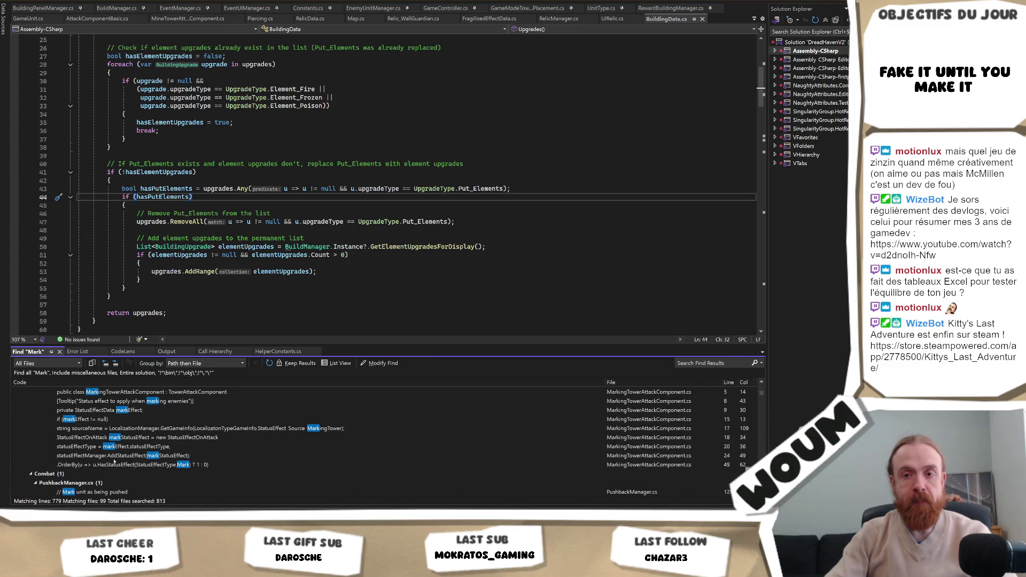
pyautogui.scroll(2, 114, 460)
pyautogui.scroll(-4, 114, 460)
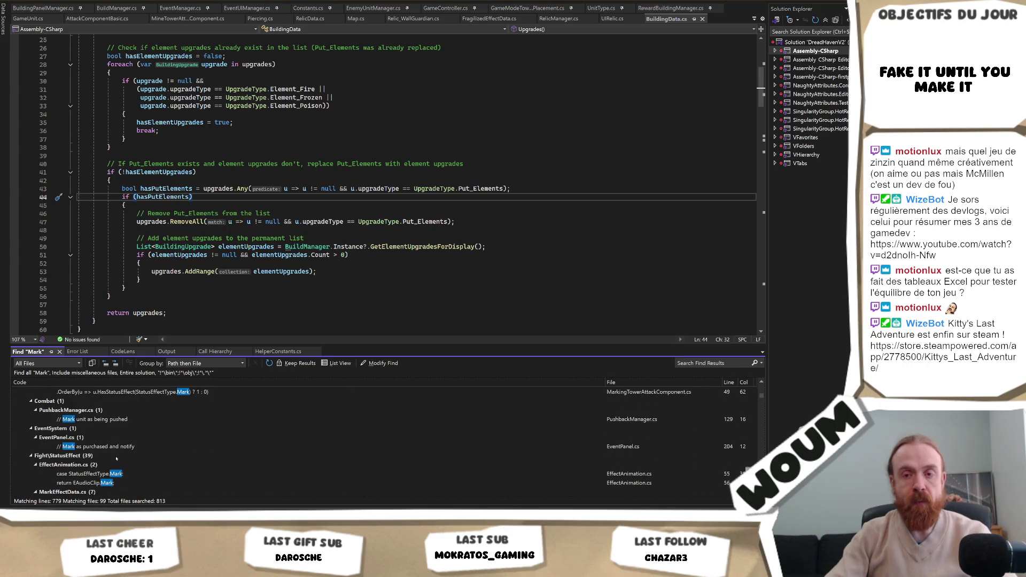
pyautogui.scroll(-1, 117, 457)
pyautogui.scroll(-1, 117, 457)
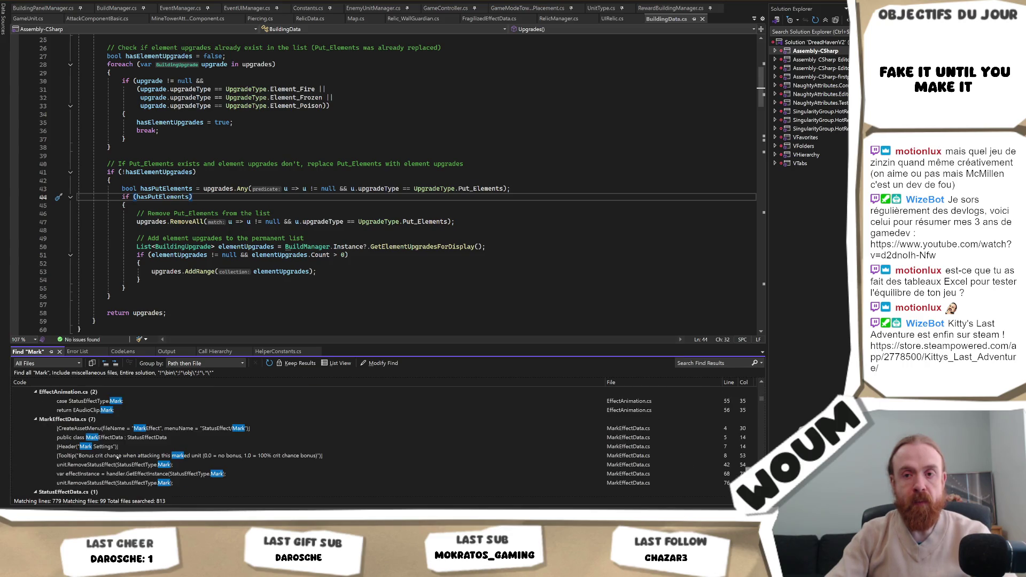
pyautogui.doubleClick(114, 439)
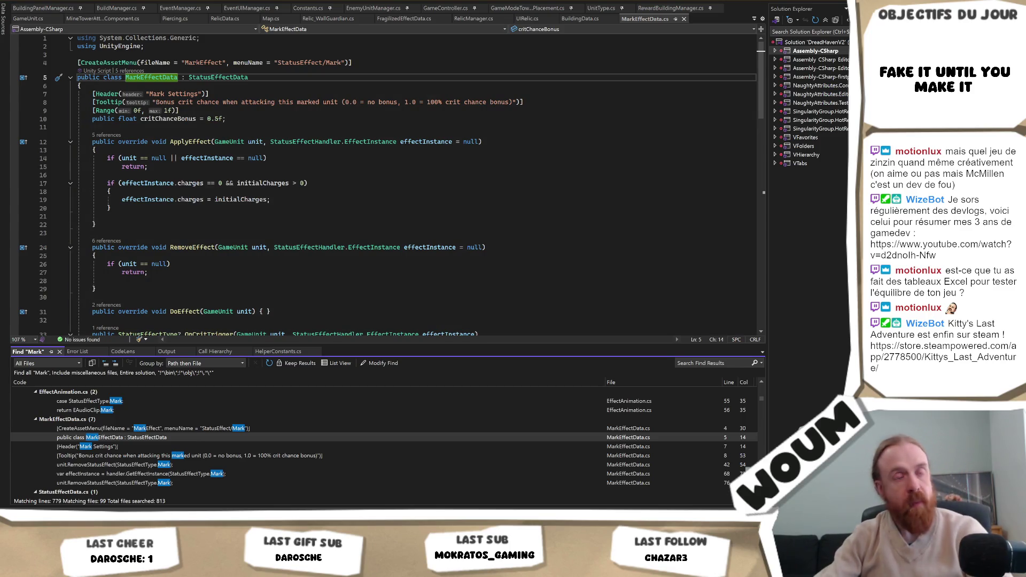
# Step: Place the cursor on the early return in MarkEffectData's ApplyEffect
pyautogui.click(475, 166)
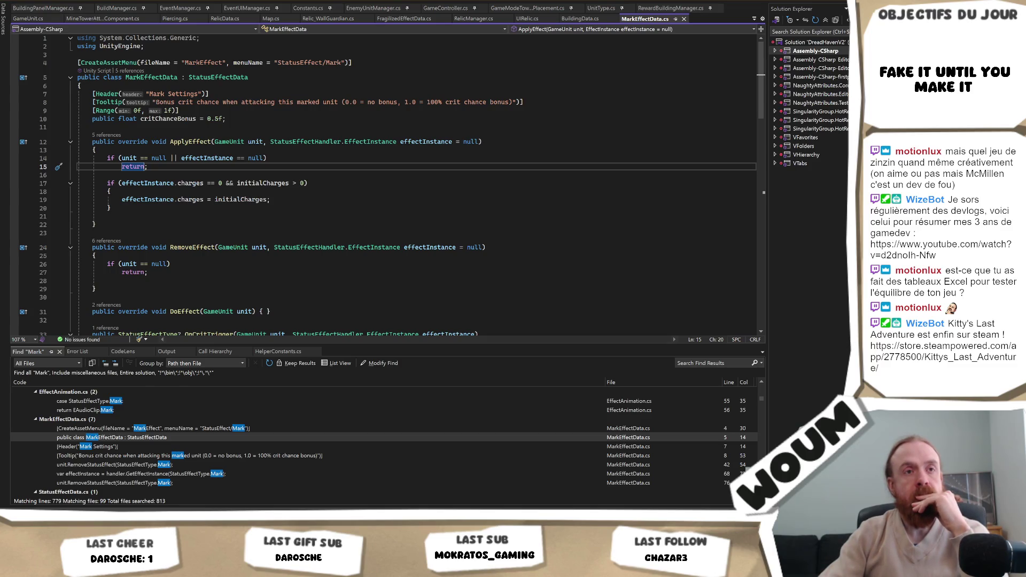
# Step: Go to the end of the charges reset block, then open the fragilizedReduction match in GameUnit.cs
pyautogui.click(480, 209)
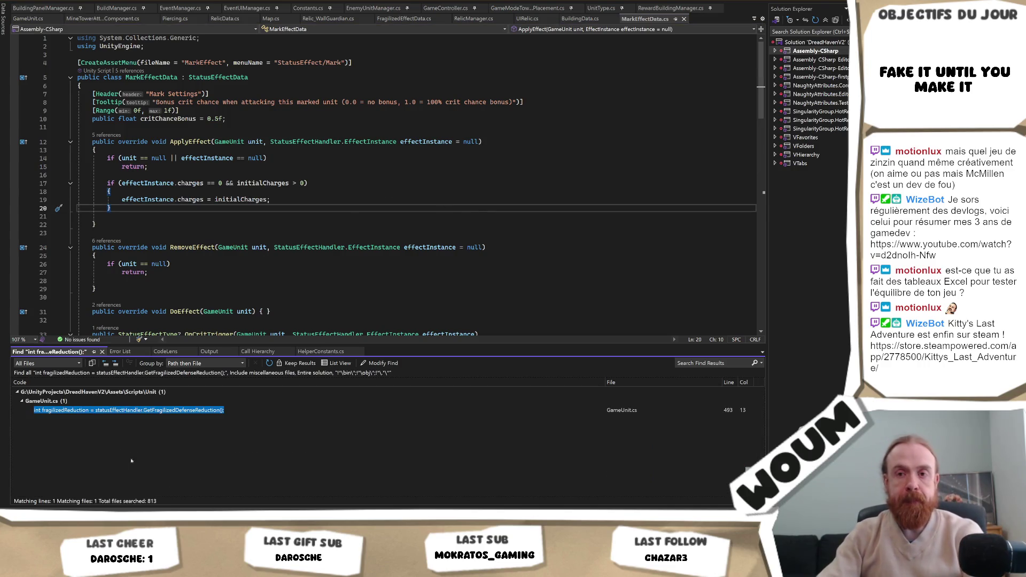
pyautogui.doubleClick(184, 418)
# Step: Review defense usage in GetEffectiveDefense, then find all ConsumeFragilizedChargeOnHit uses across the solution
pyautogui.click(96, 230)
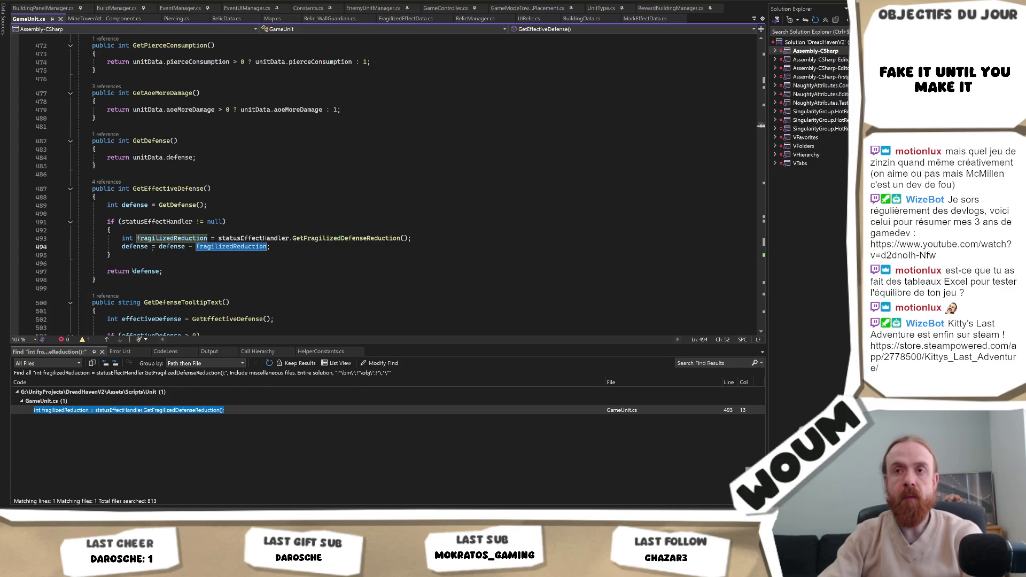
pyautogui.click(134, 271)
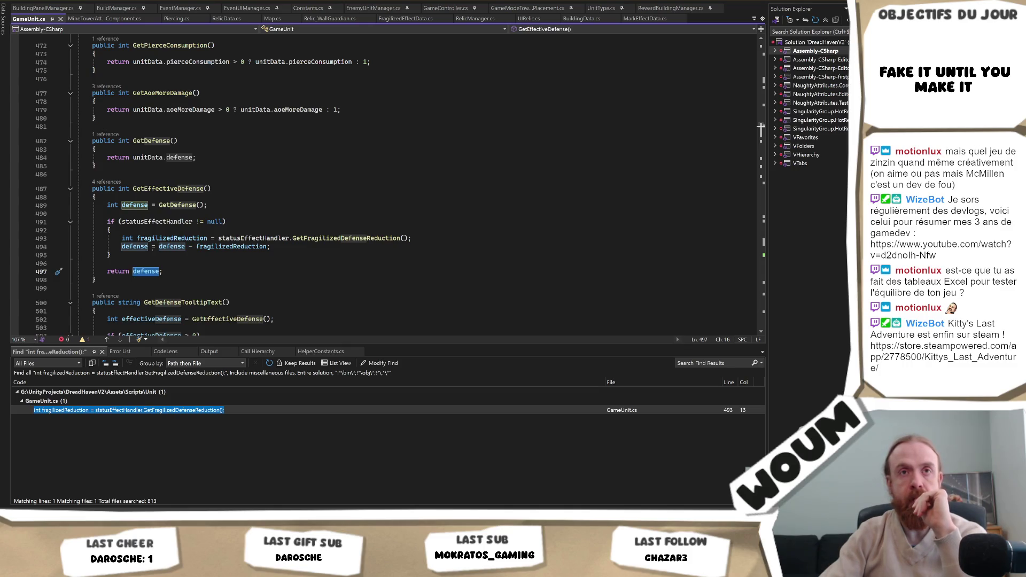
pyautogui.press('Up')
pyautogui.press('Up')
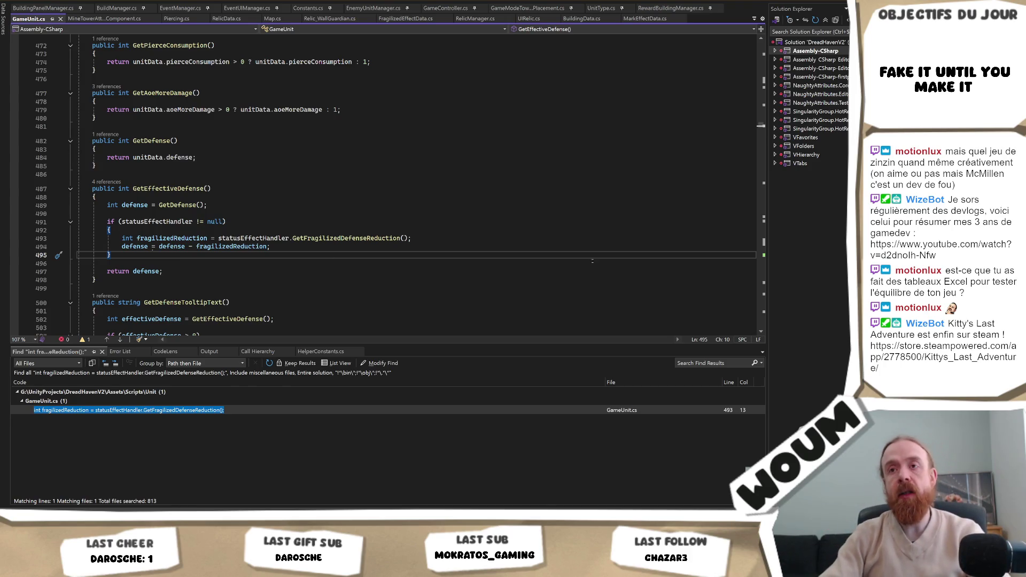
pyautogui.click(478, 248)
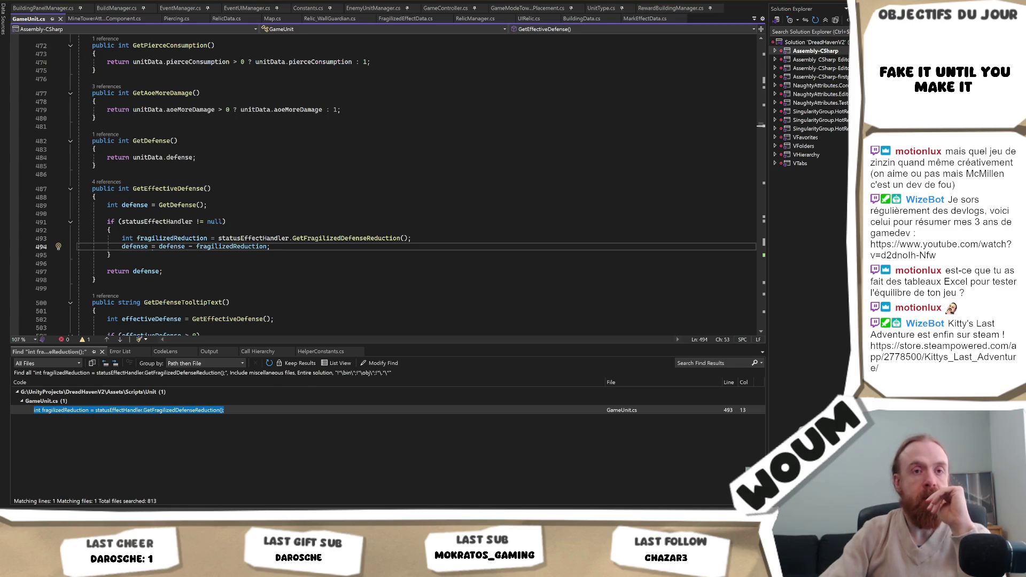
pyautogui.click(333, 174)
pyautogui.press('Return')
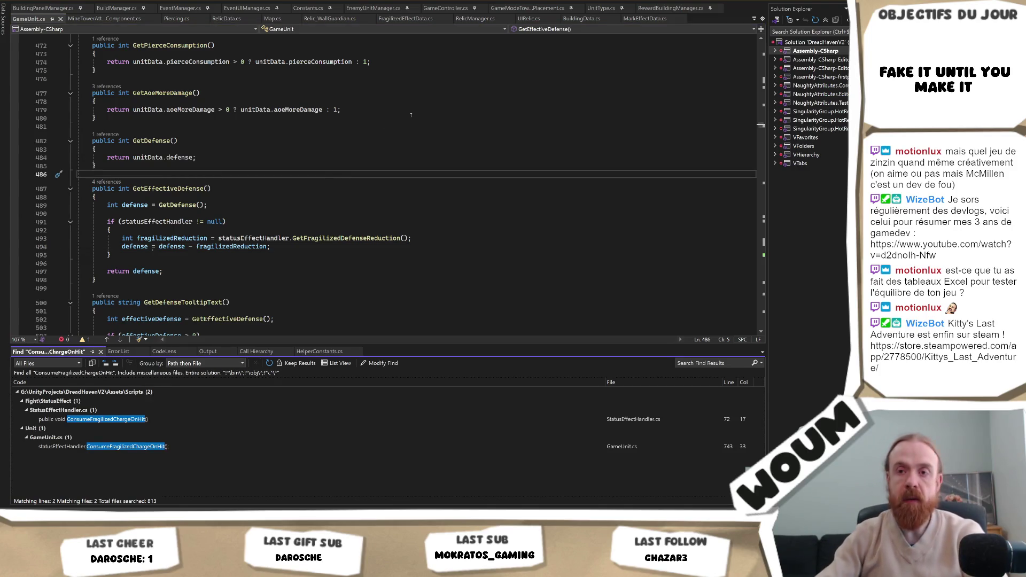
# Step: Open the ConsumeFragilizedChargeOnHit definition in StatusEffectHandler.cs, then go to its GameUnit.cs line 743 call
pyautogui.doubleClick(145, 420)
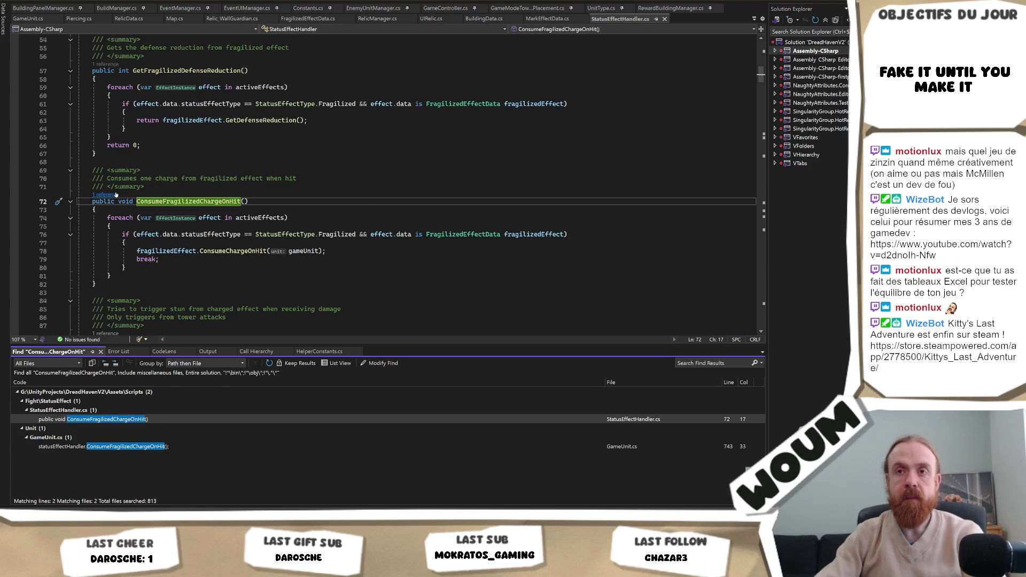
pyautogui.press('F8')
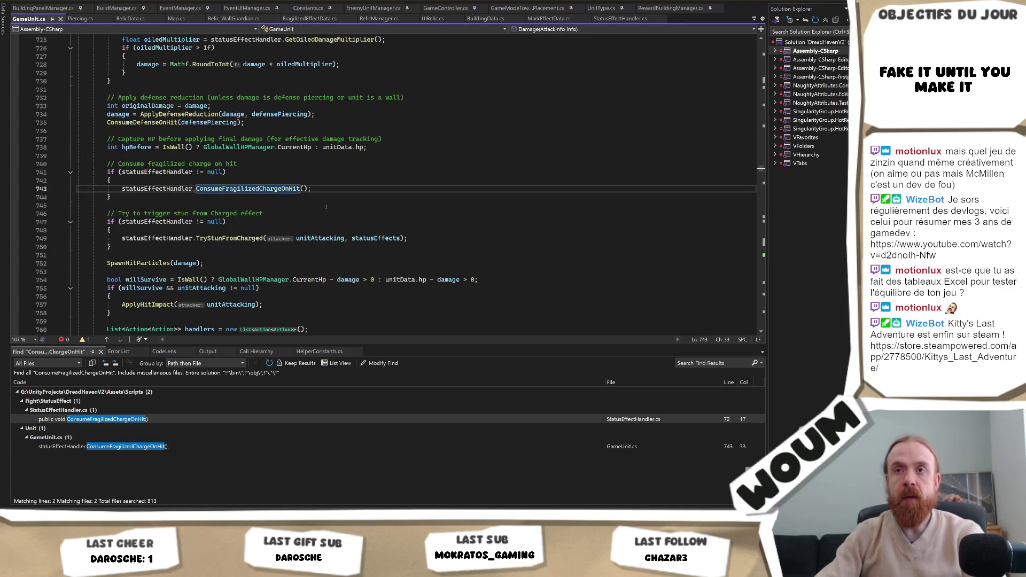
pyautogui.scroll(4, 357, 215)
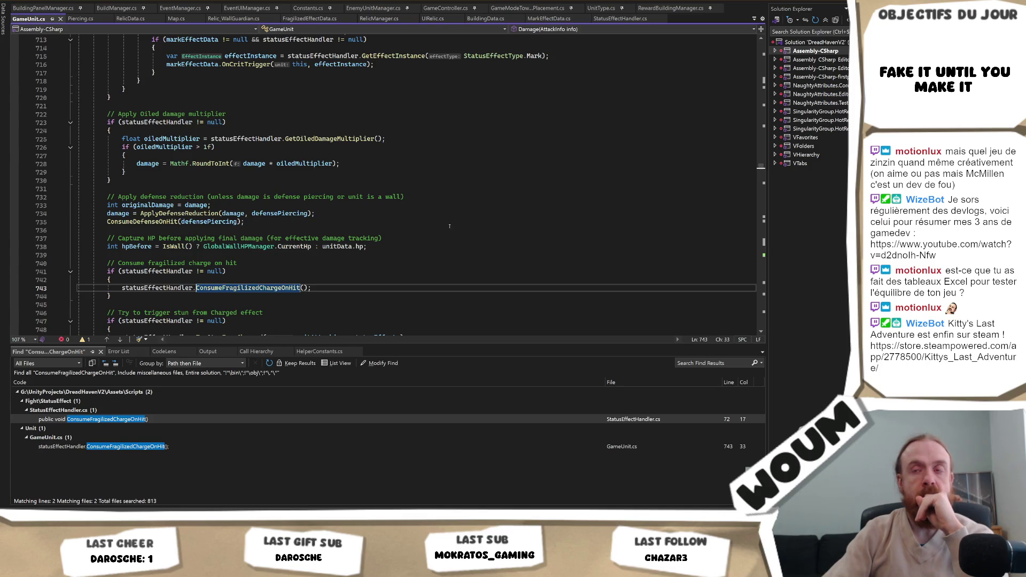
pyautogui.click(492, 221)
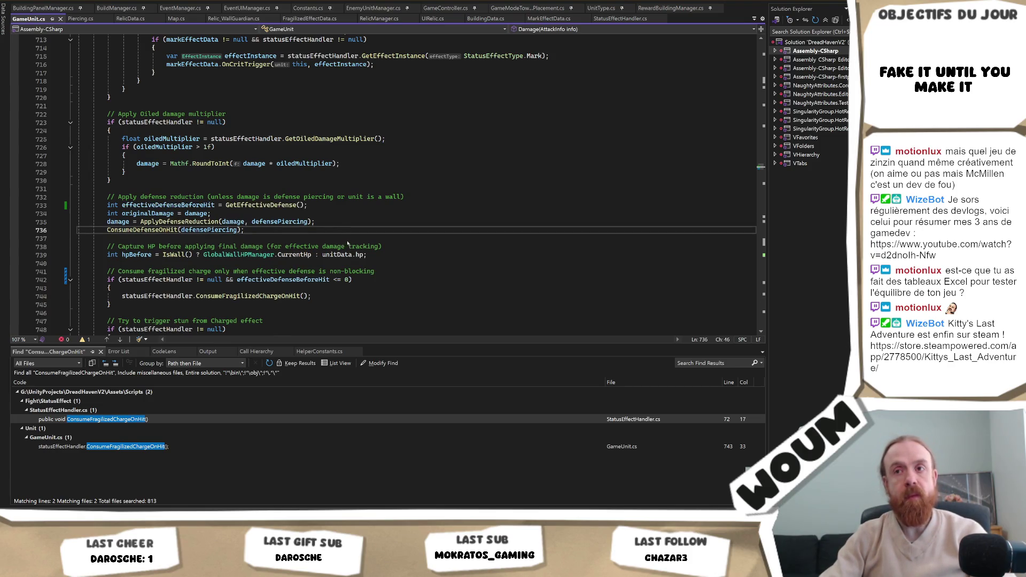
# Step: Switch from Visual Studio to the Obsidian design notes
pyautogui.hotkey('alt', 'Tab')
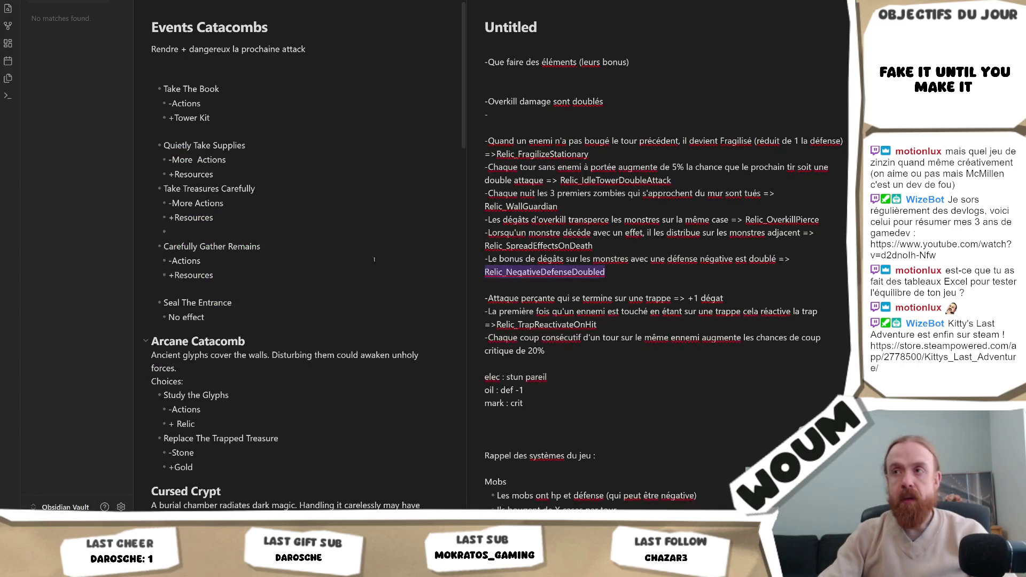
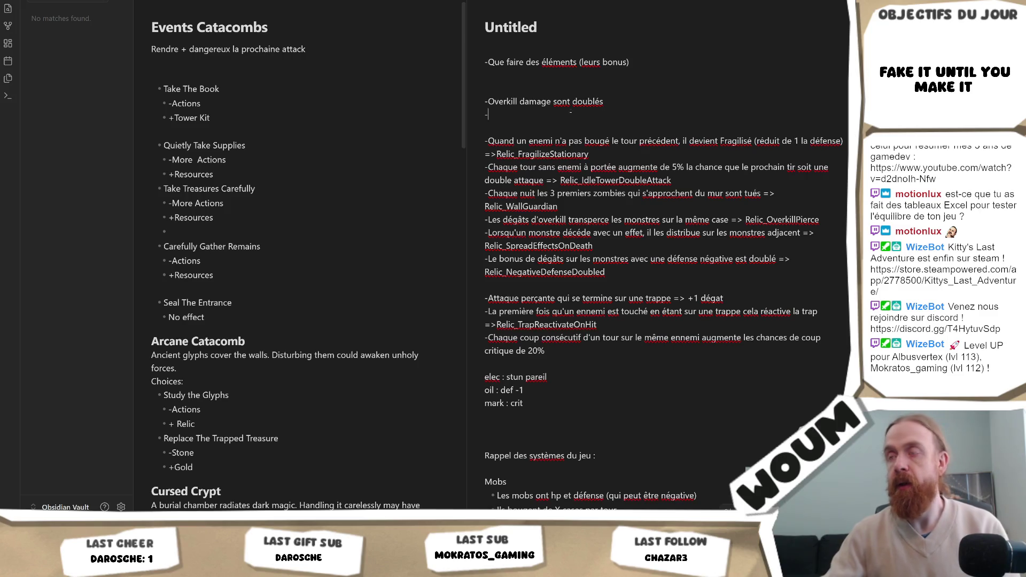
# Step: Add the bullet 'Quand un enemi meurt à côté du mur, heal le mur de 1' to the Untitled note
pyautogui.click(487, 113)
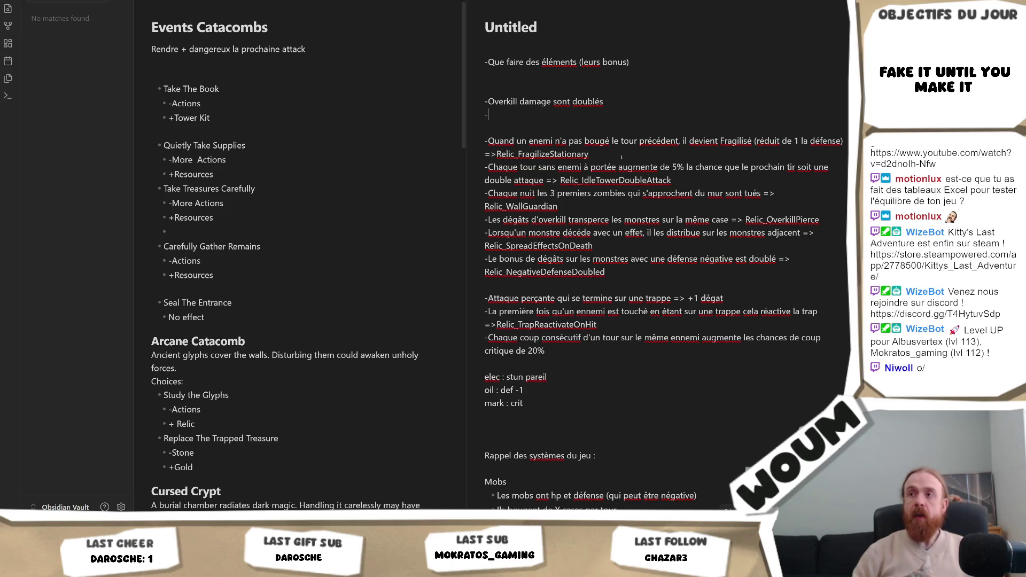
pyautogui.write('Quand ')
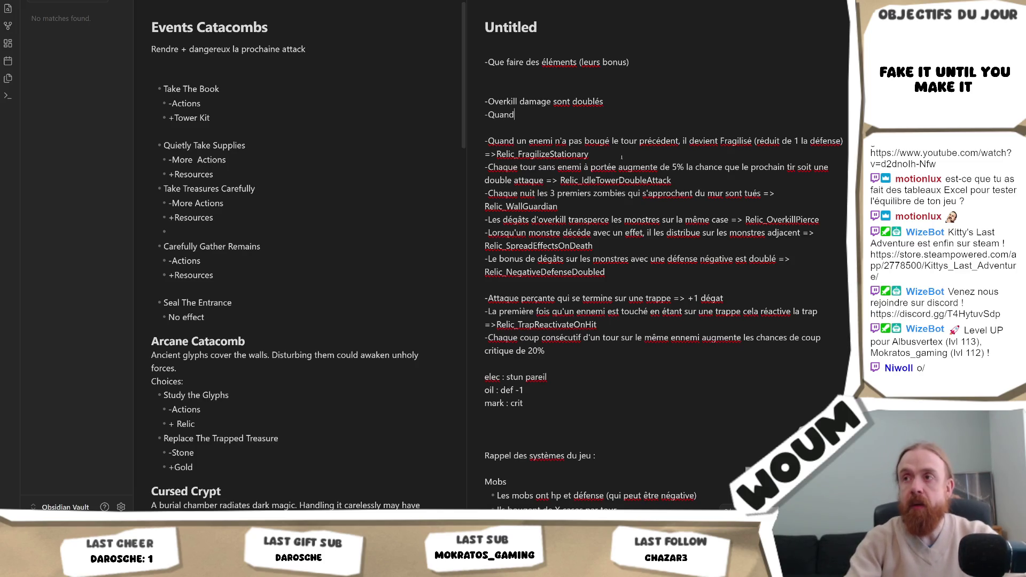
pyautogui.write('un enem')
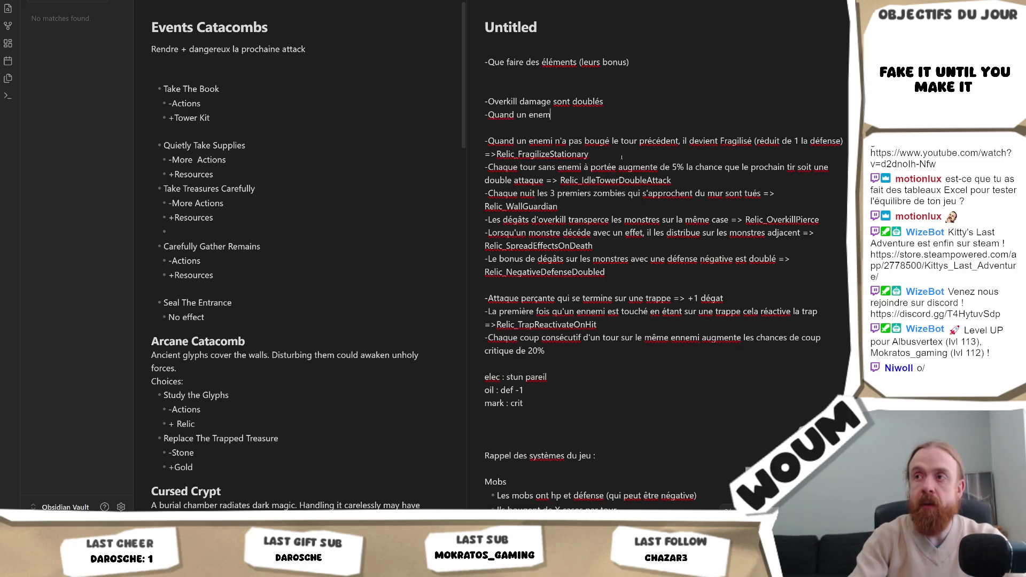
pyautogui.write('i meurt ')
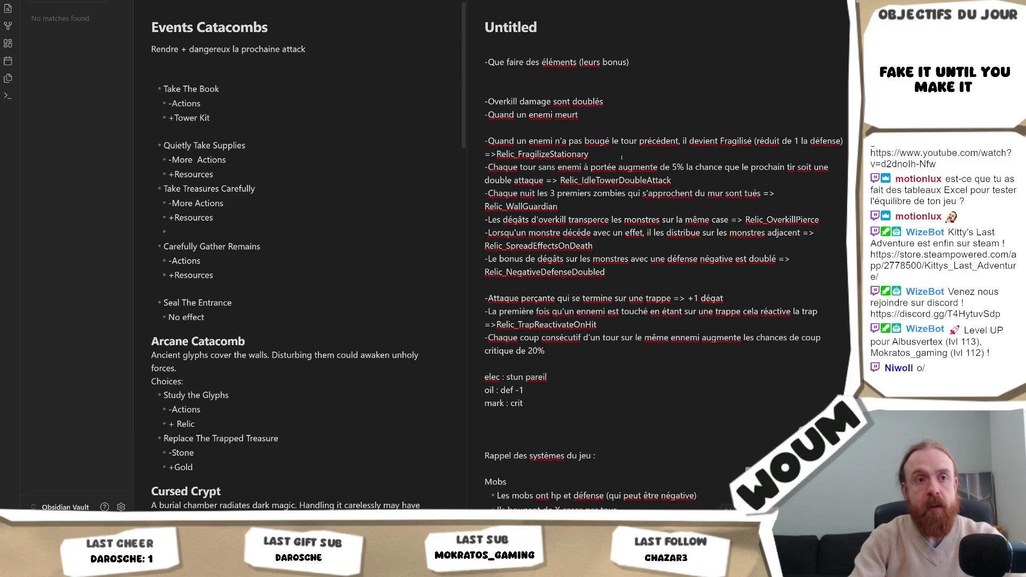
pyautogui.write('à')
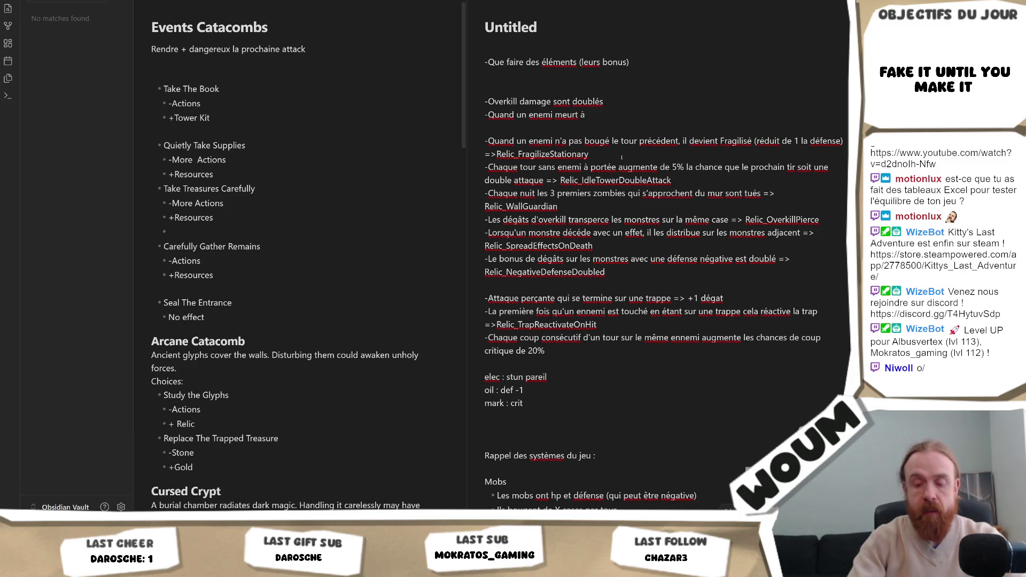
pyautogui.write(' côté du ')
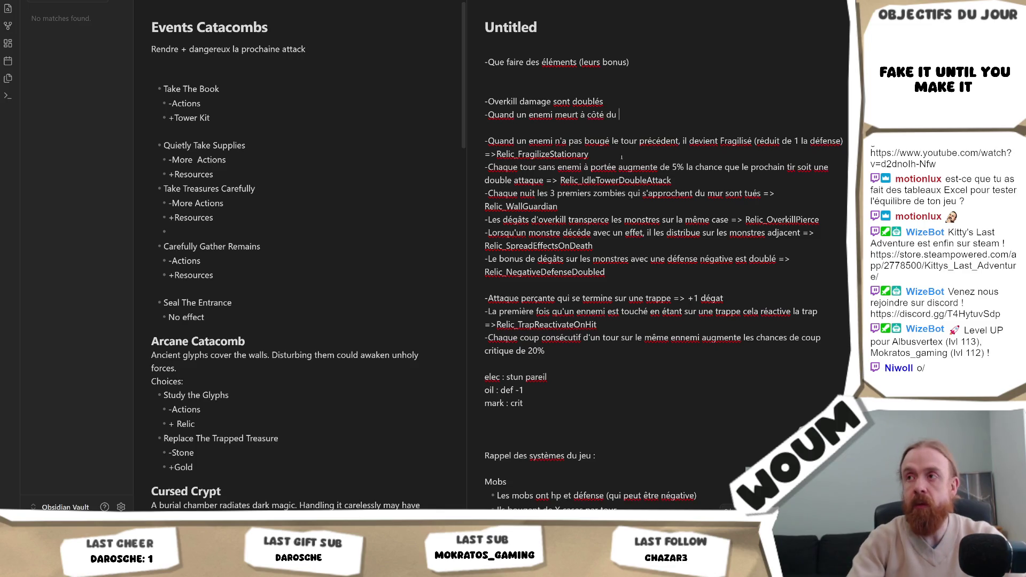
pyautogui.write('mur, heal')
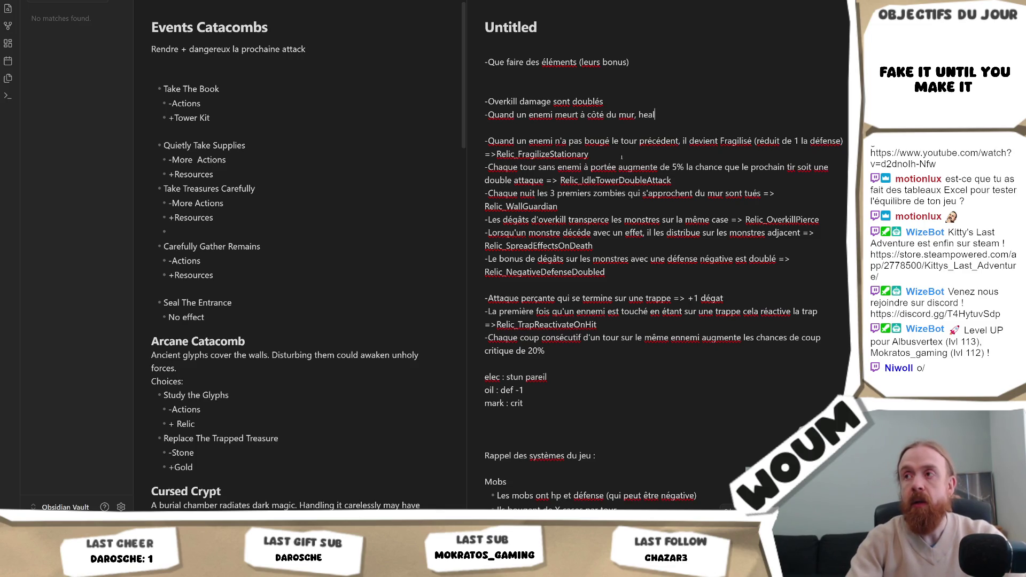
pyautogui.write(' le mur de 1')
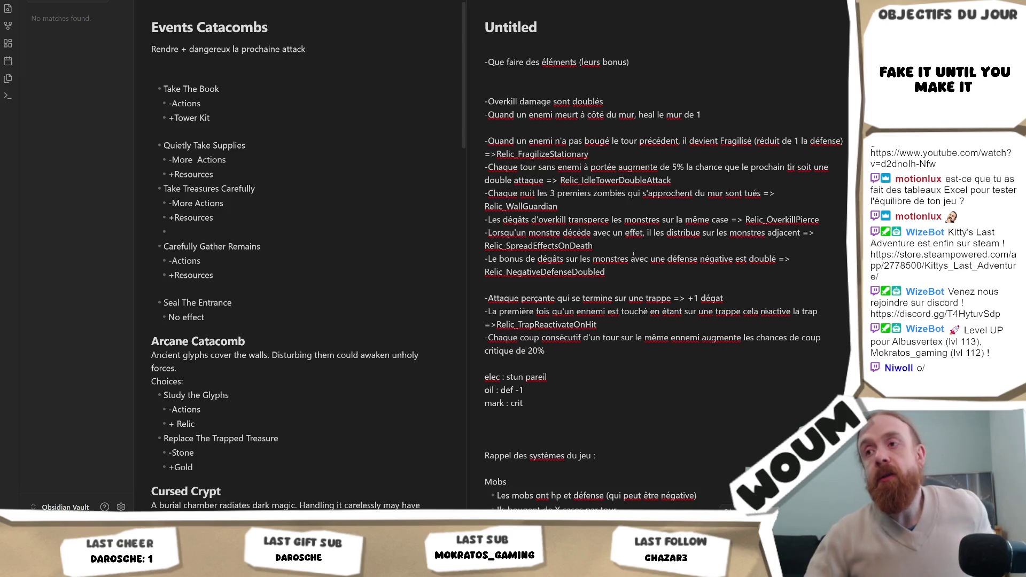
pyautogui.hotkey('alt', 'Tab')
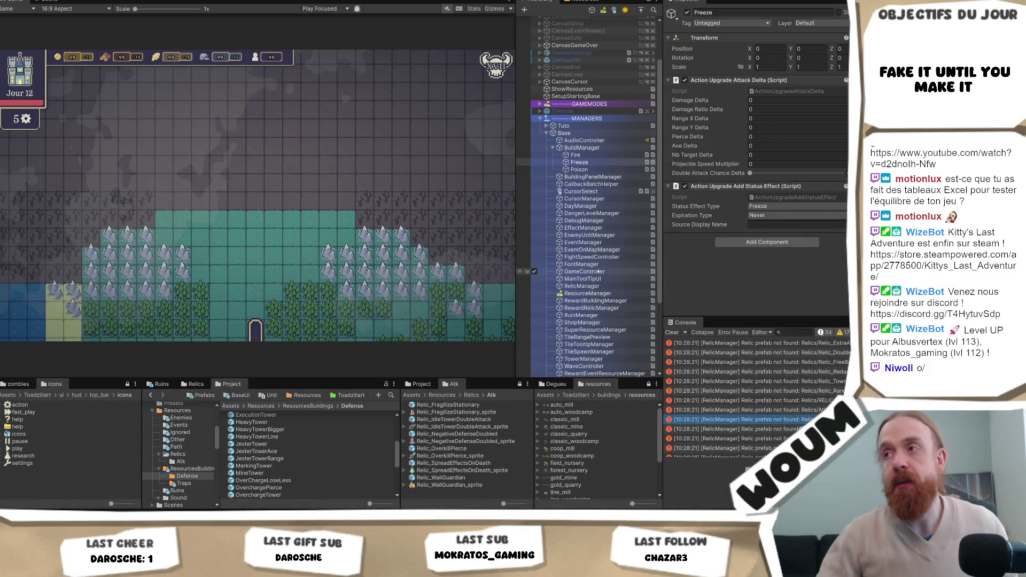
# Step: Compare the Poison, Fire and Freeze upgrades' settings under BuildManager
pyautogui.click(588, 170)
pyautogui.click(597, 155)
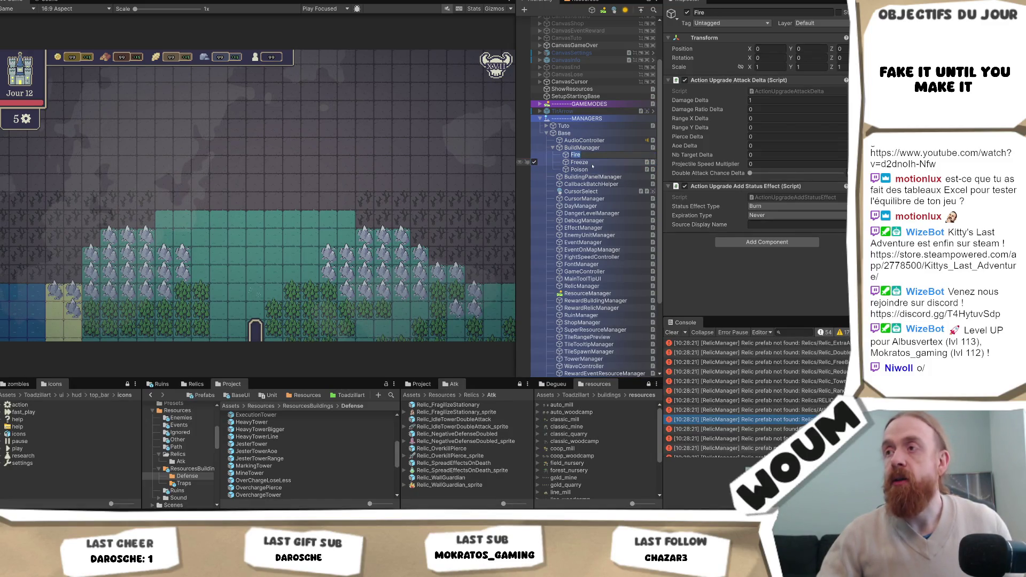
pyautogui.click(593, 163)
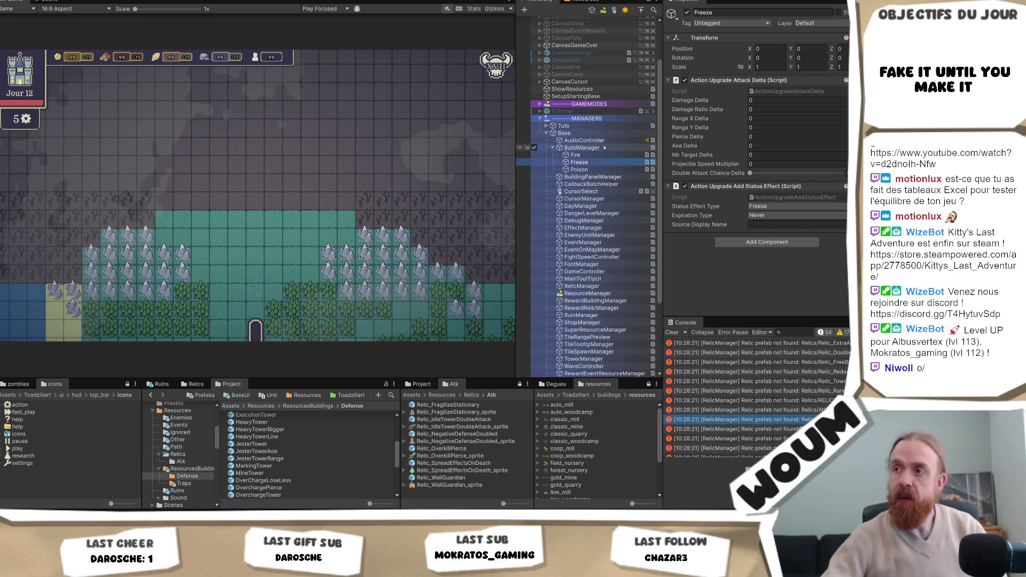
pyautogui.click(595, 156)
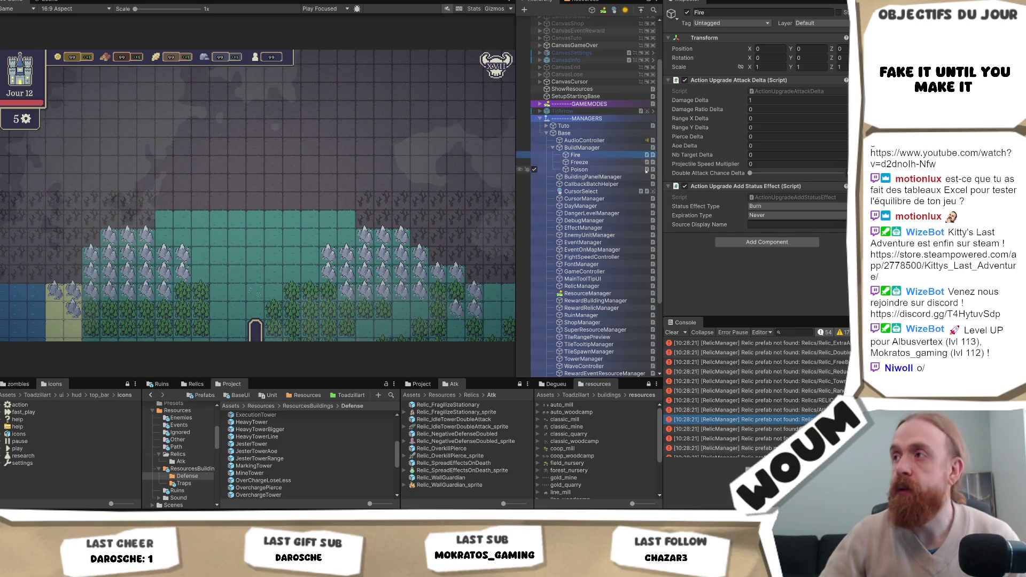
# Step: Set the Fire upgrade's Damage Delta to 0
pyautogui.click(758, 100)
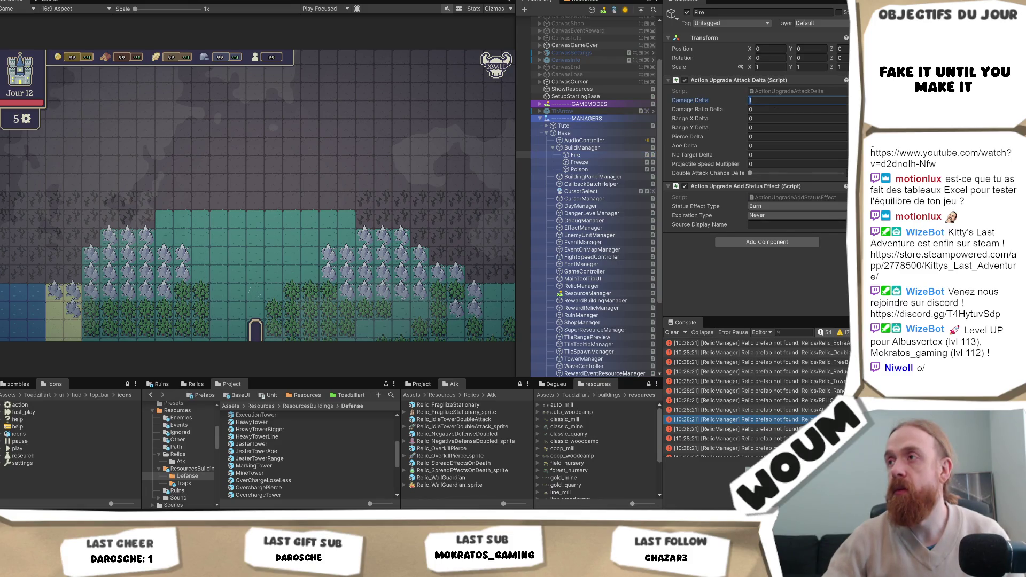
pyautogui.click(583, 148)
pyautogui.click(581, 155)
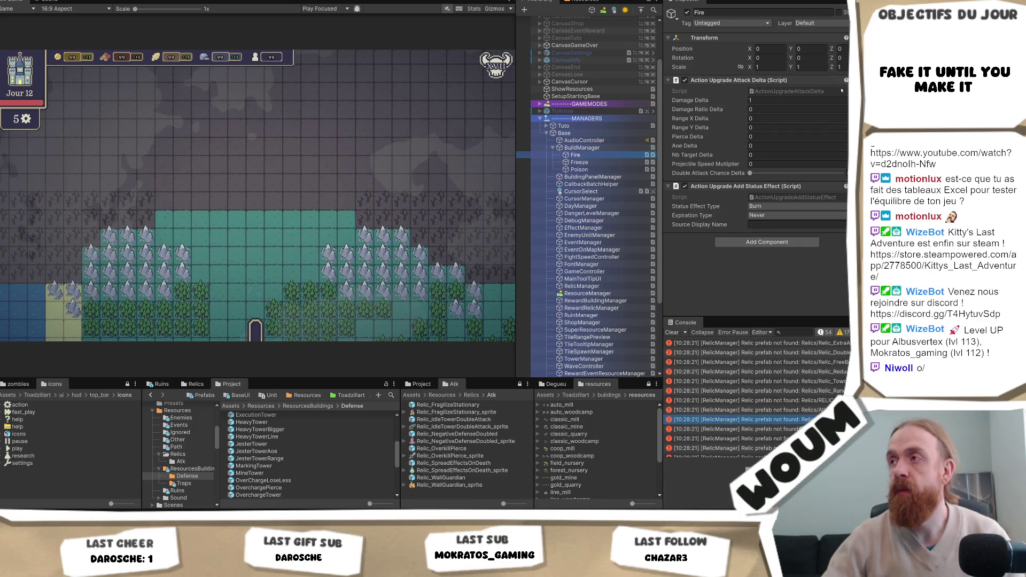
pyautogui.click(825, 100)
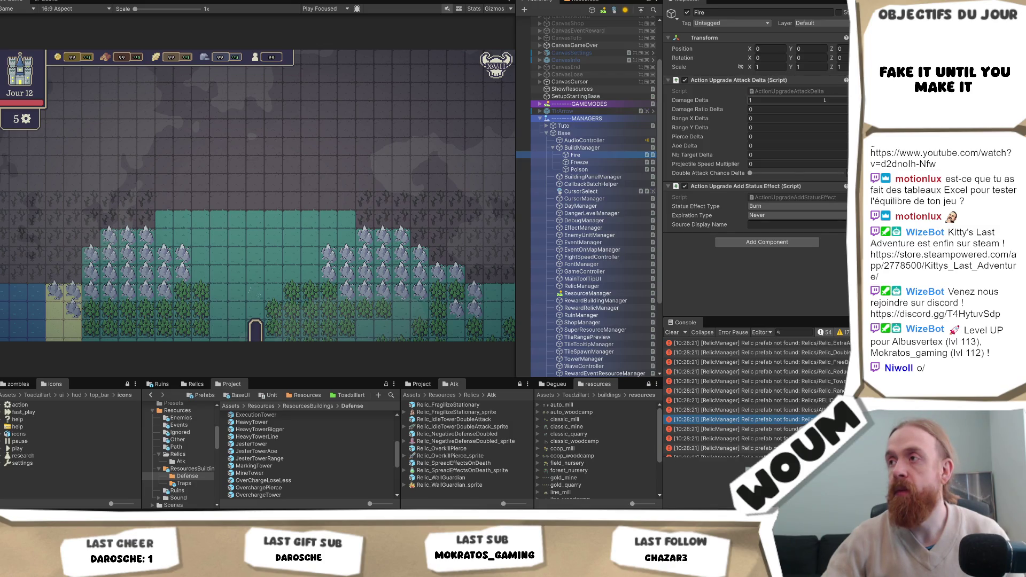
pyautogui.write('0')
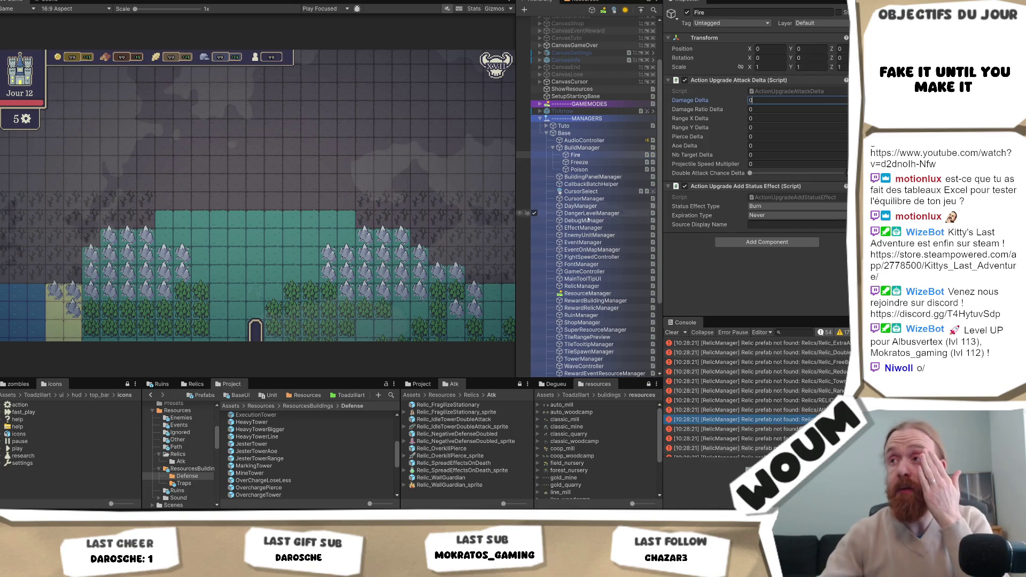
pyautogui.click(580, 169)
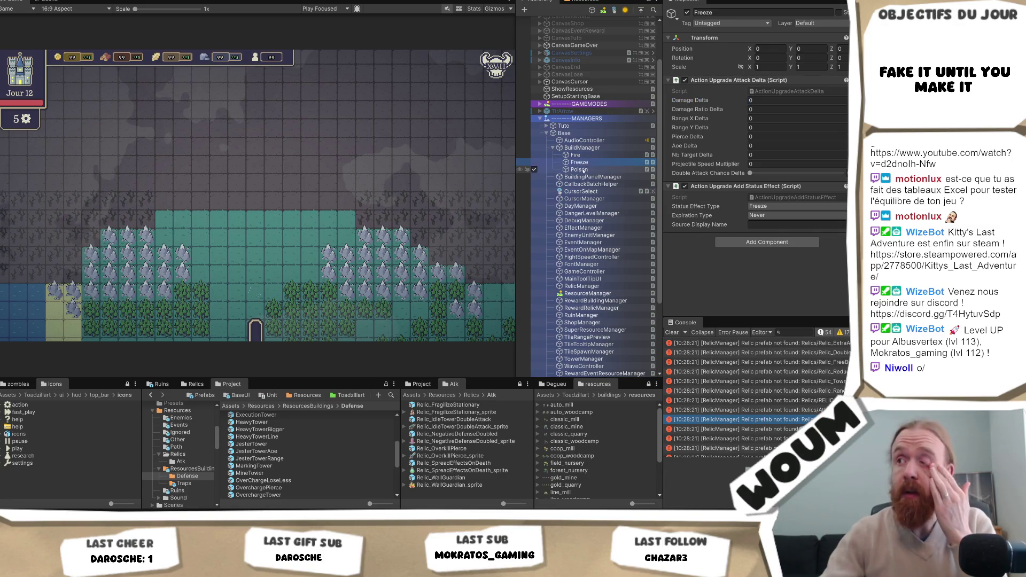
pyautogui.click(845, 173)
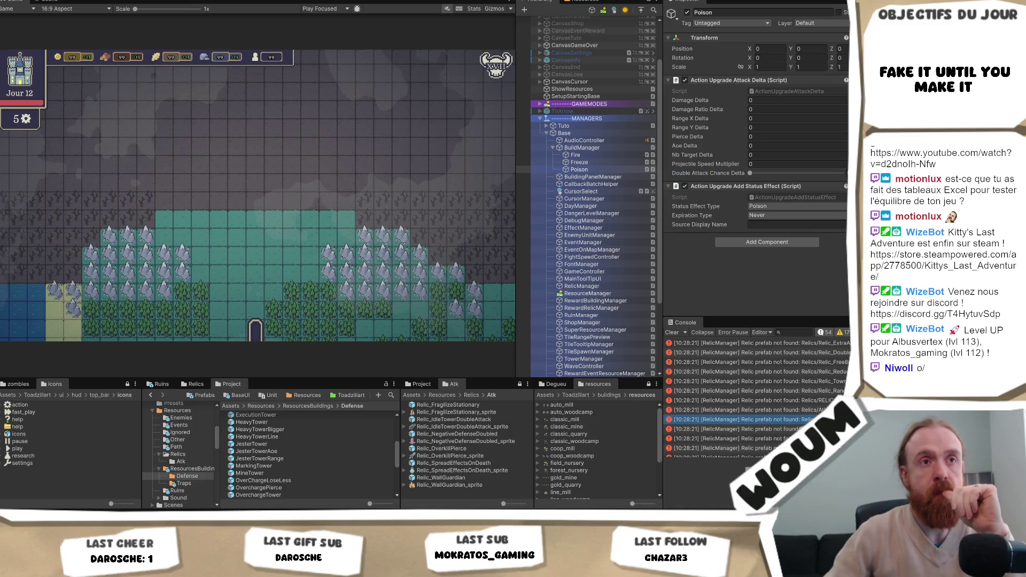
# Step: Focus the Poison upgrade's Double Attack Chance Delta value
pyautogui.click(749, 172)
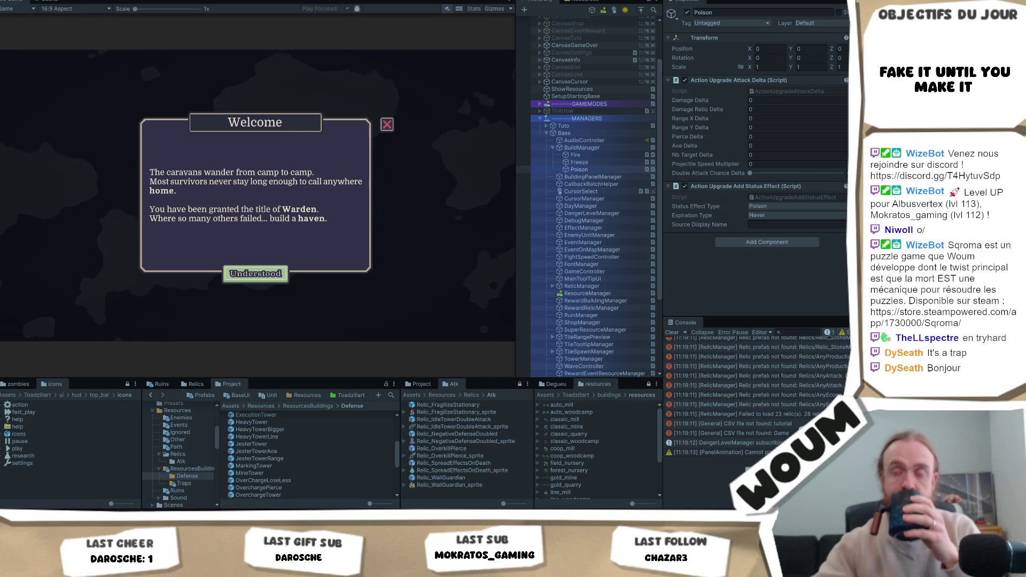
# Step: Dismiss the welcome message, place the town center on the marked tile, and begin building
pyautogui.click(271, 275)
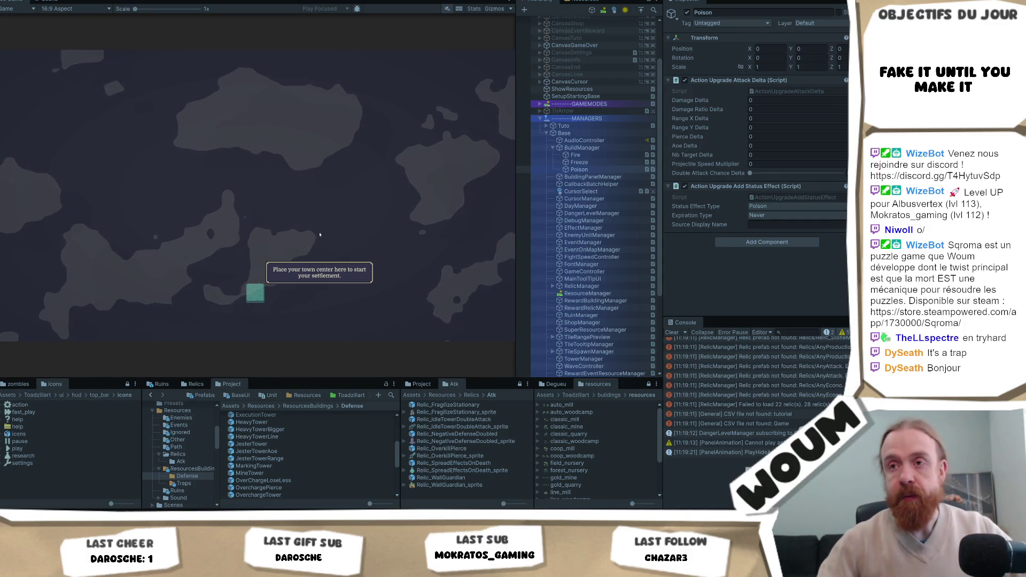
pyautogui.click(255, 293)
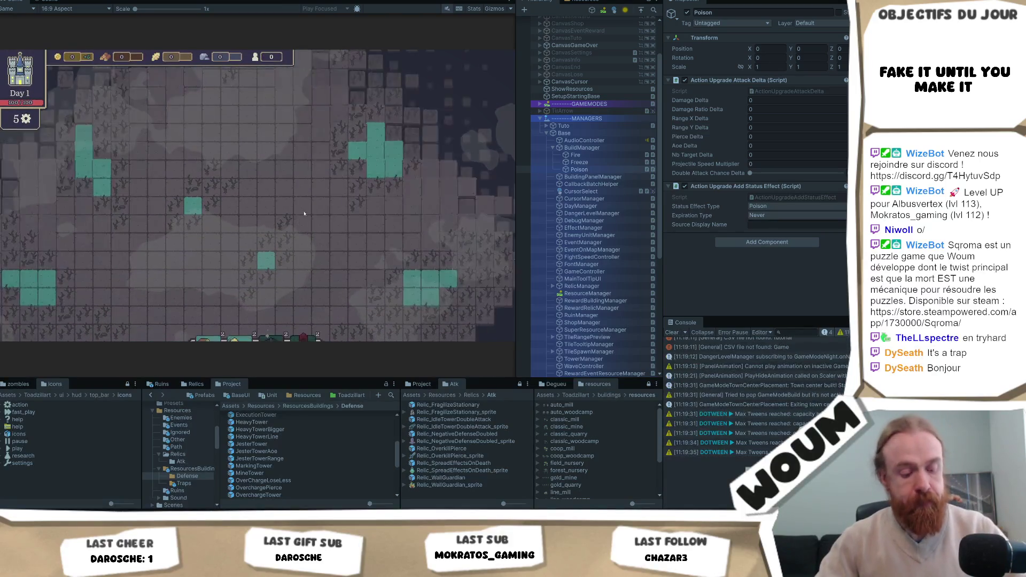
pyautogui.click(275, 274)
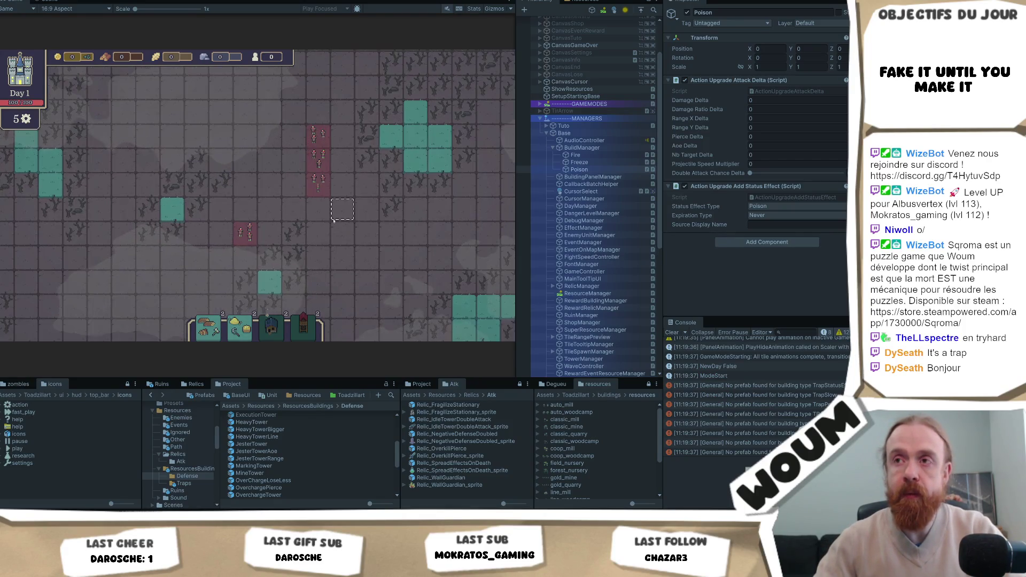
# Step: Move the freeze trap beside the zombie column and read the approaching zombies' info cards
pyautogui.moveTo(323, 210)
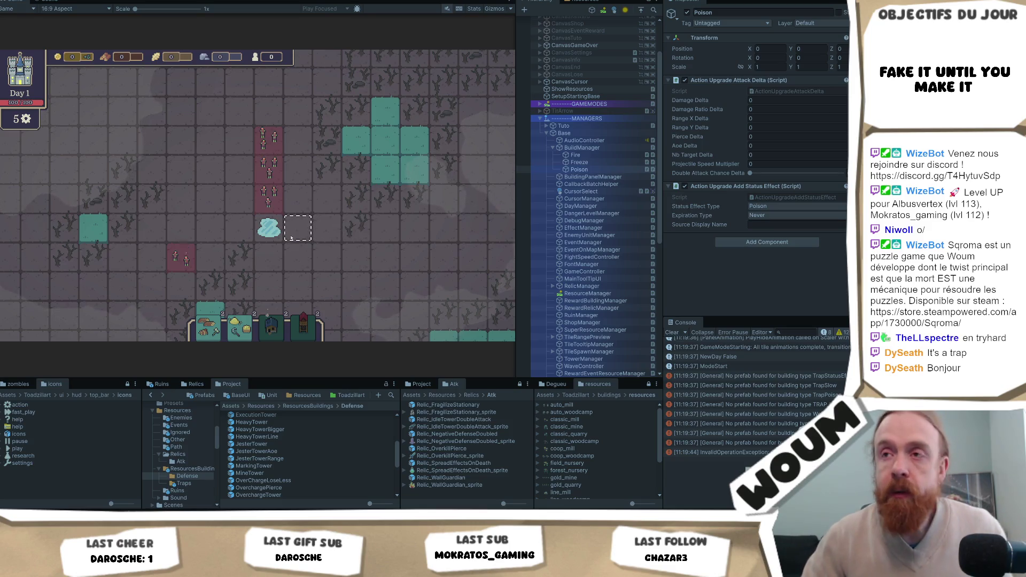
pyautogui.moveTo(270, 230)
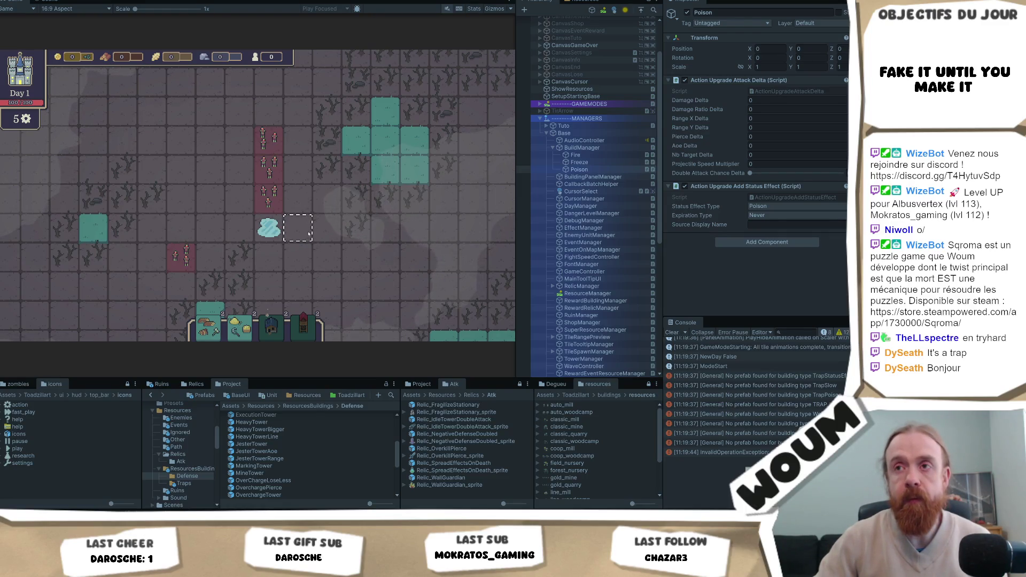
pyautogui.moveTo(273, 195)
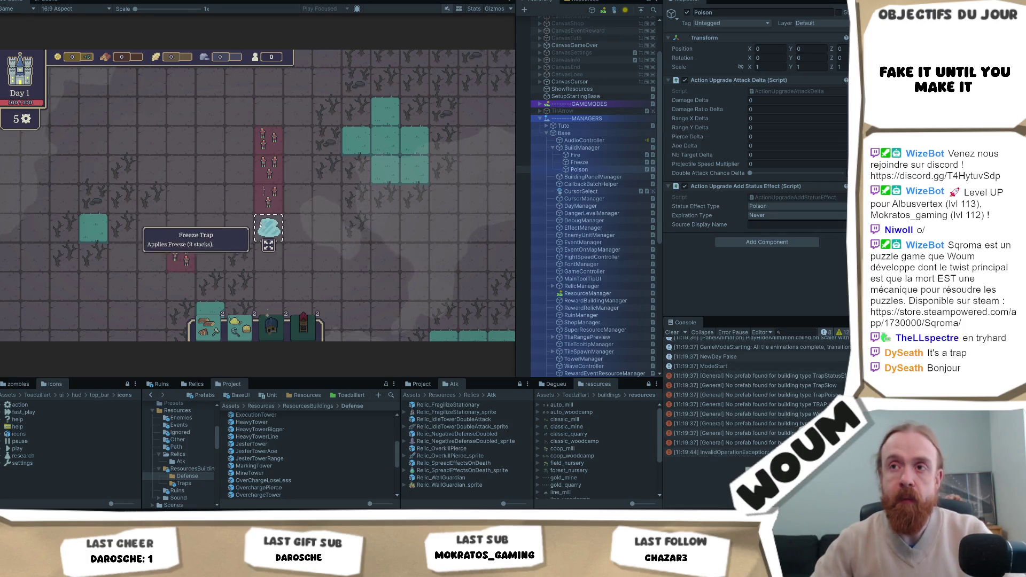
pyautogui.click(265, 269)
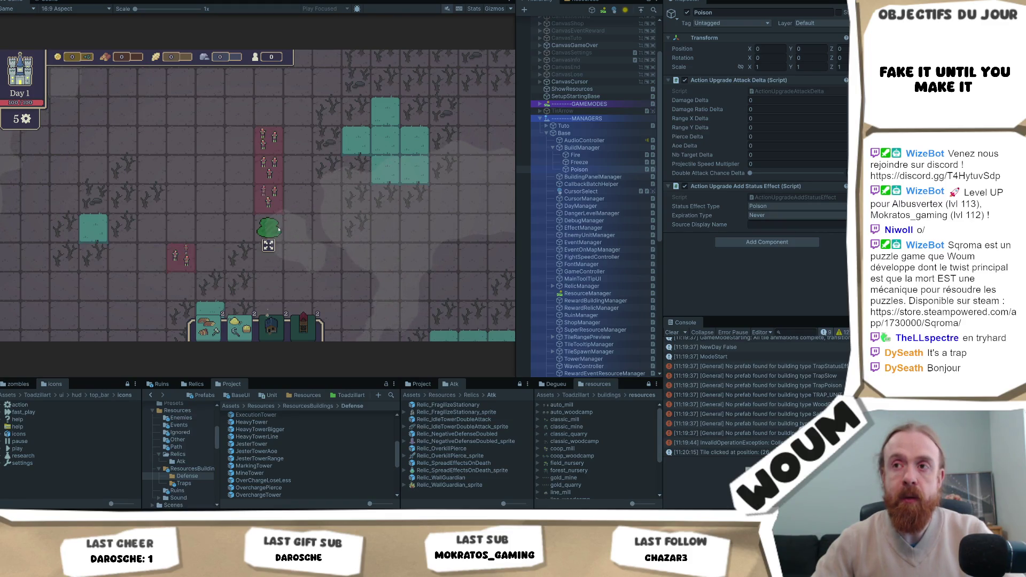
pyautogui.moveTo(273, 197)
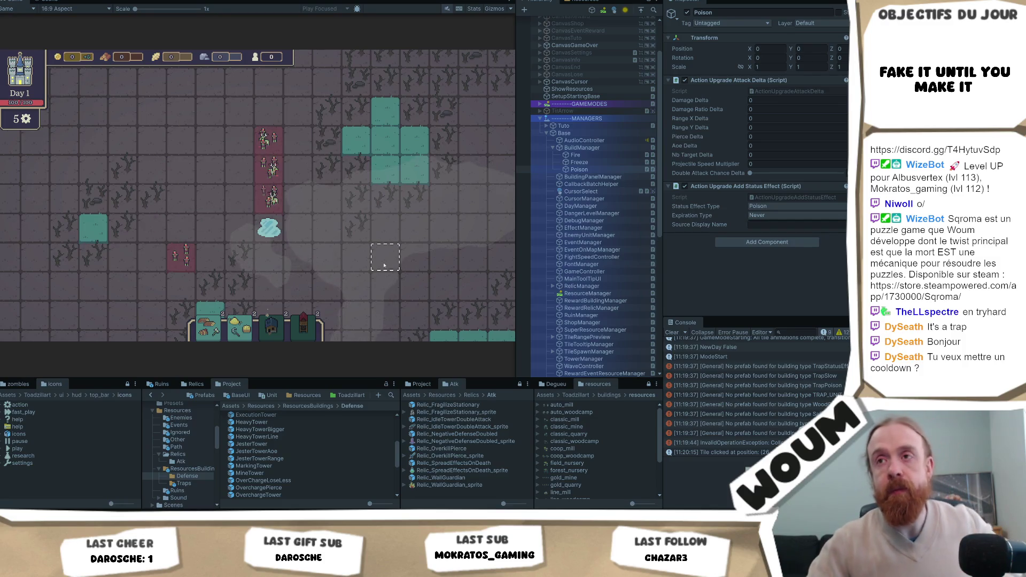
pyautogui.scroll(2, 384, 266)
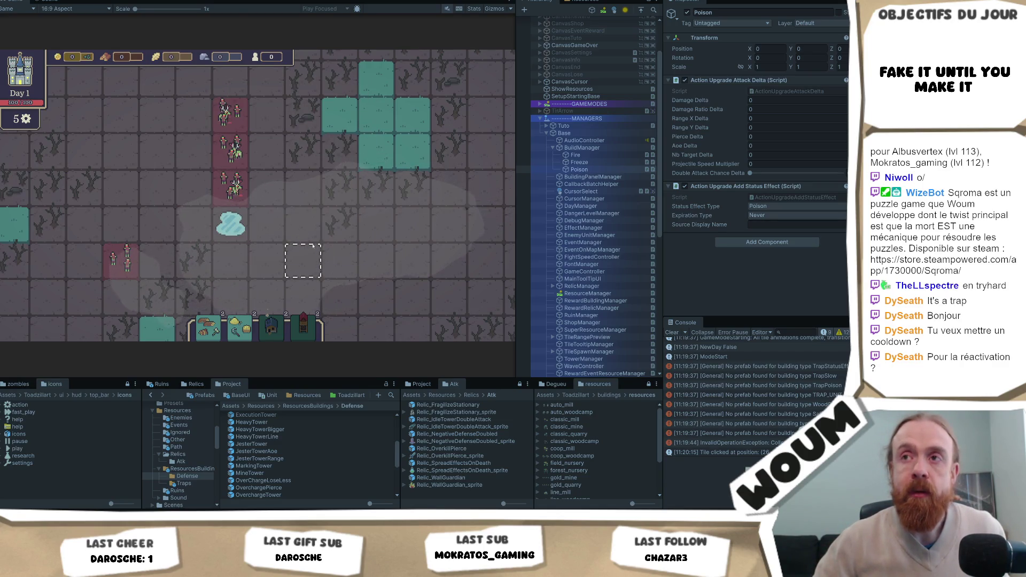
pyautogui.moveTo(230, 188)
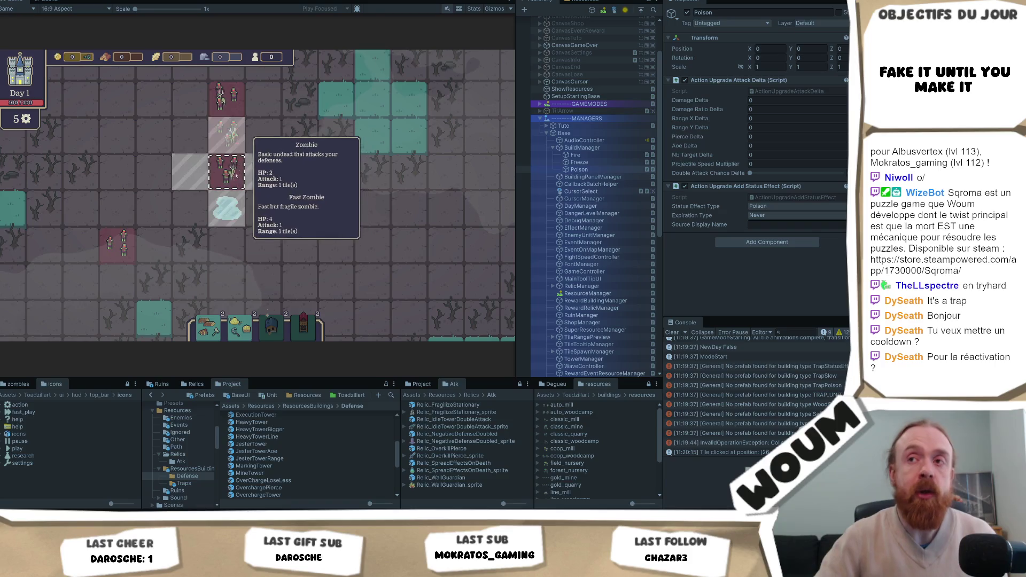
pyautogui.scroll(-2, 256, 278)
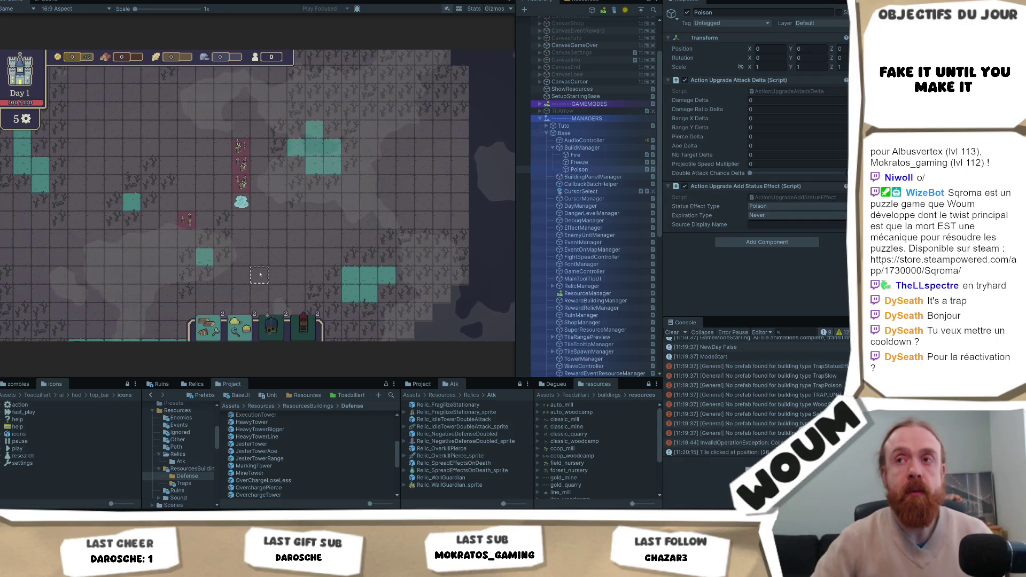
pyautogui.scroll(2, 262, 267)
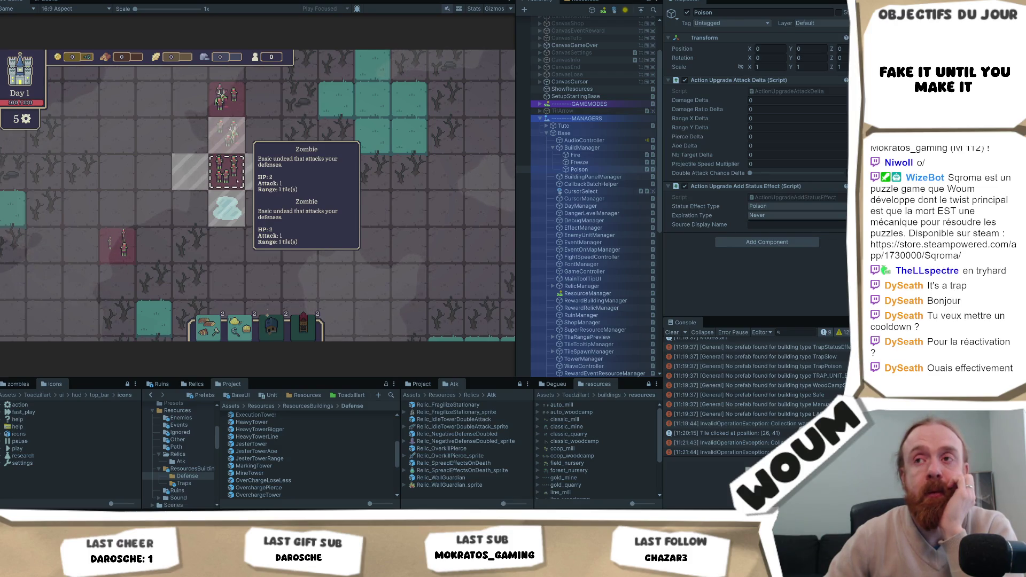
# Step: Build two more freeze traps below the first, forming a column of three
pyautogui.click(227, 249)
pyautogui.click(230, 284)
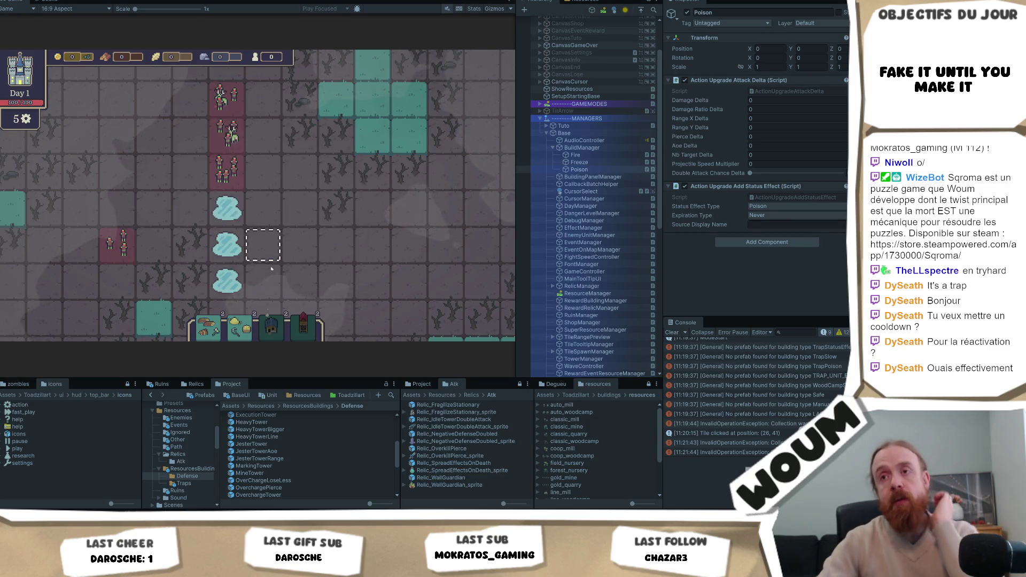
pyautogui.scroll(-3, 269, 268)
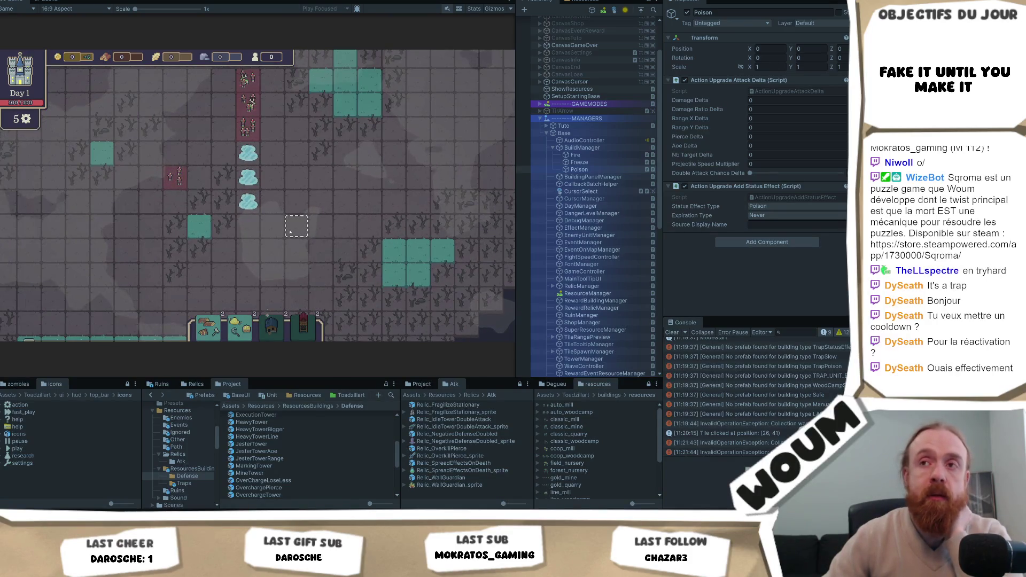
pyautogui.press('w')
pyautogui.scroll(2, 294, 222)
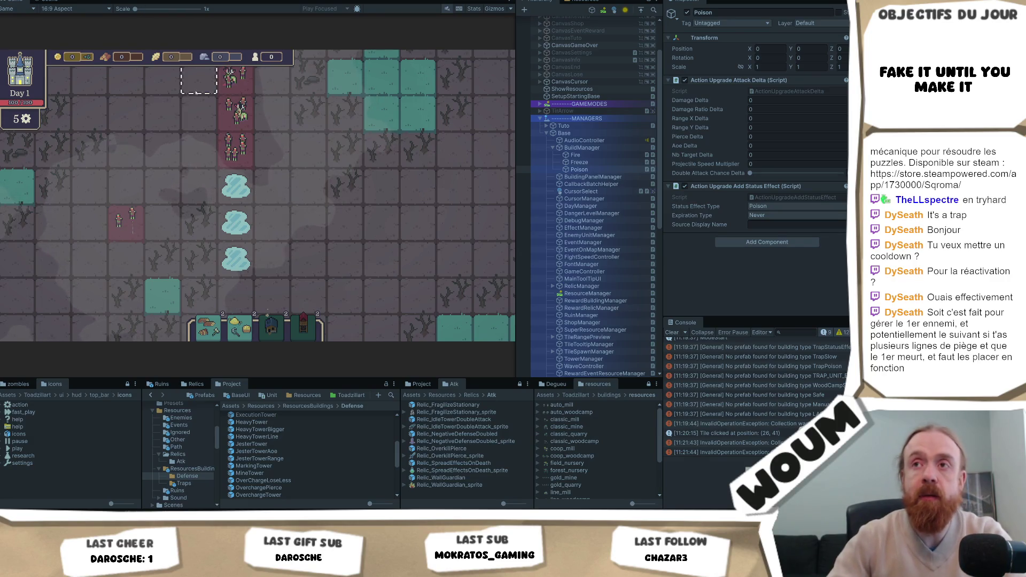
pyautogui.moveTo(238, 123)
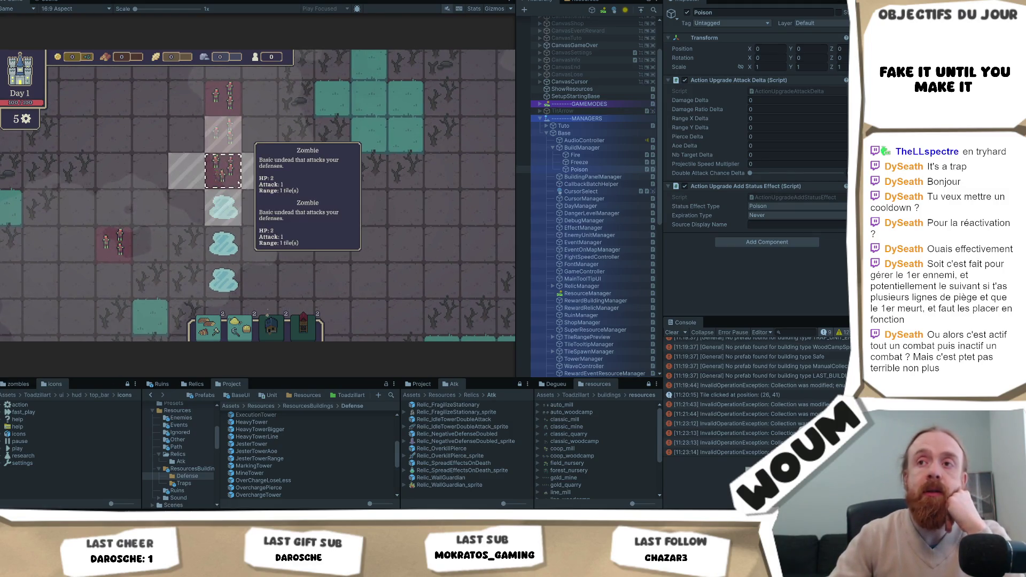
pyautogui.scroll(-2, 231, 182)
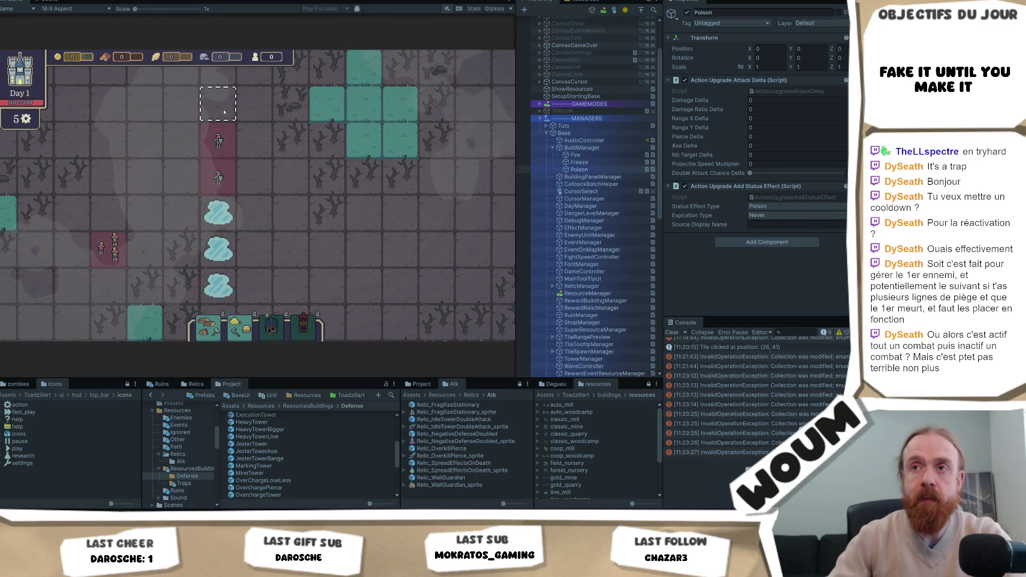
pyautogui.moveTo(229, 143)
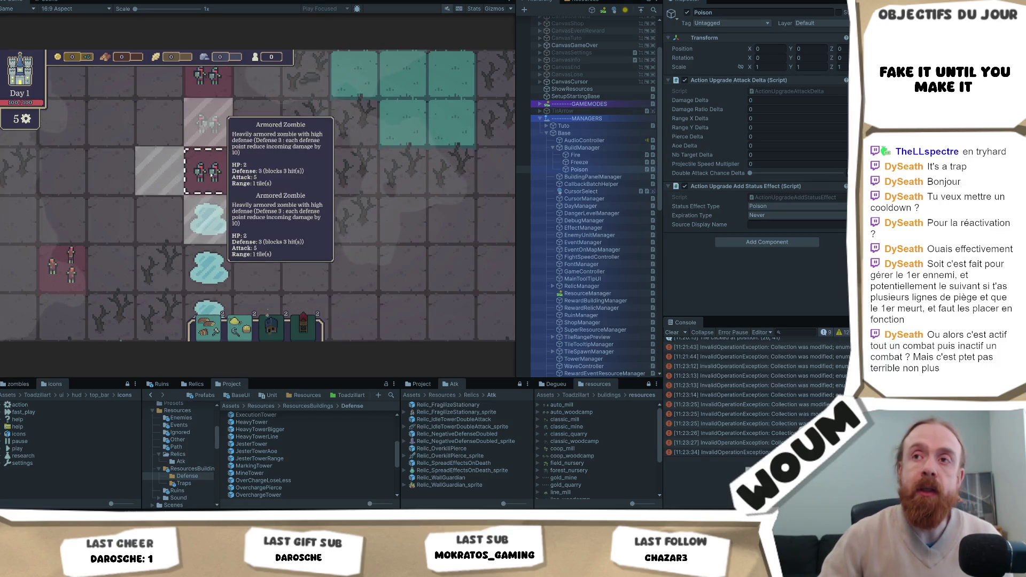
pyautogui.scroll(-2, 256, 182)
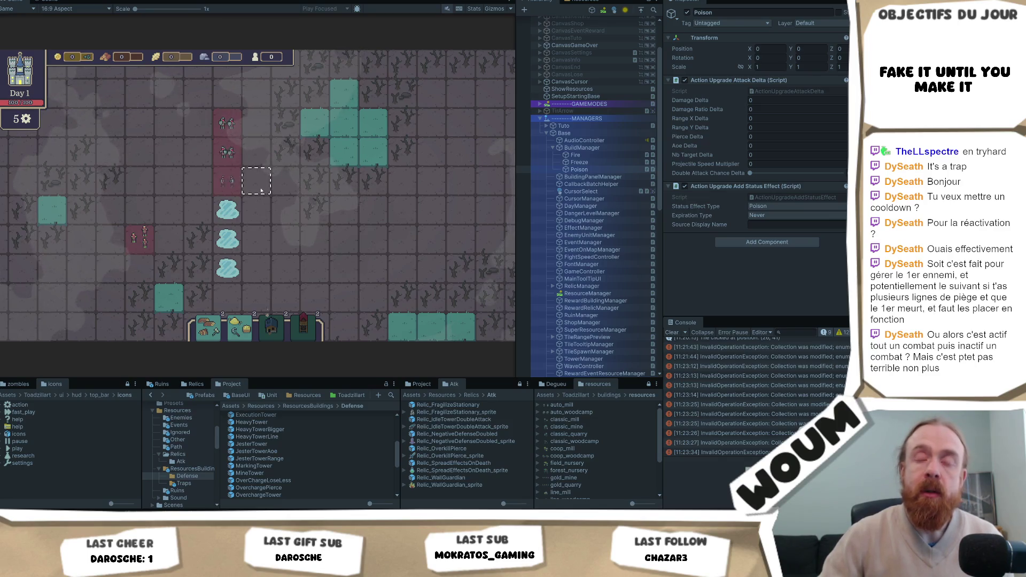
pyautogui.scroll(2, 261, 191)
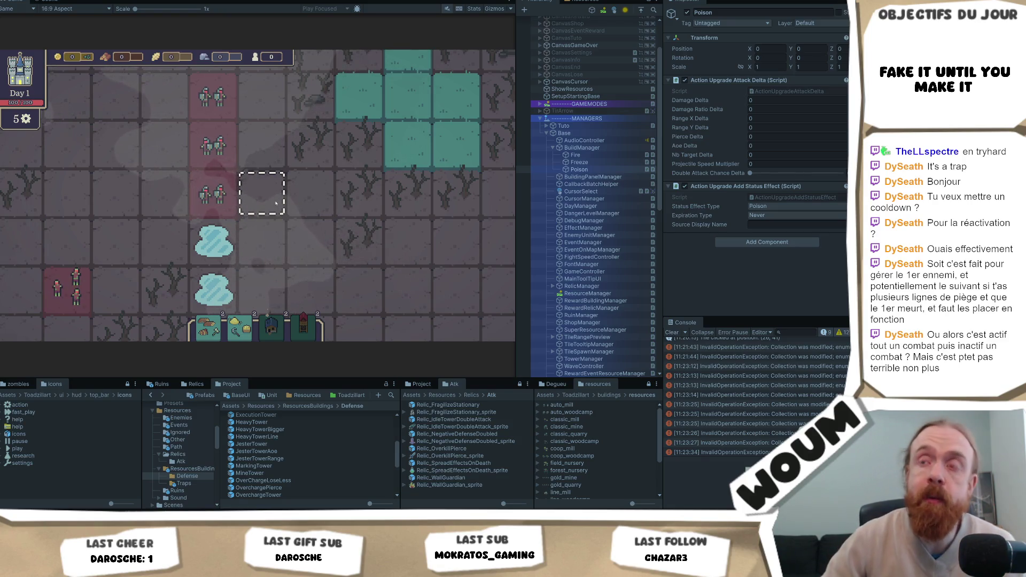
pyautogui.moveTo(232, 195)
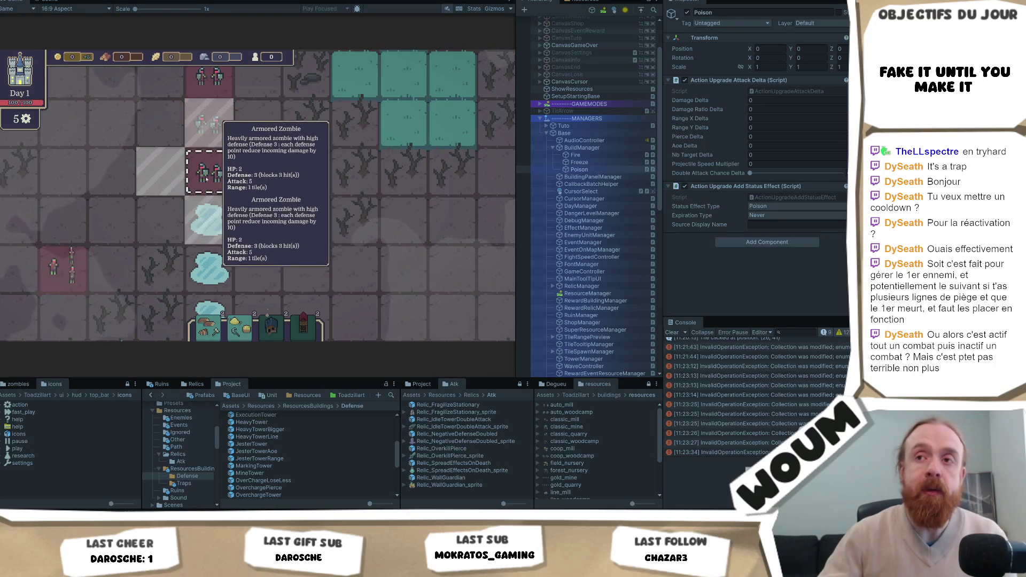
pyautogui.moveTo(209, 247)
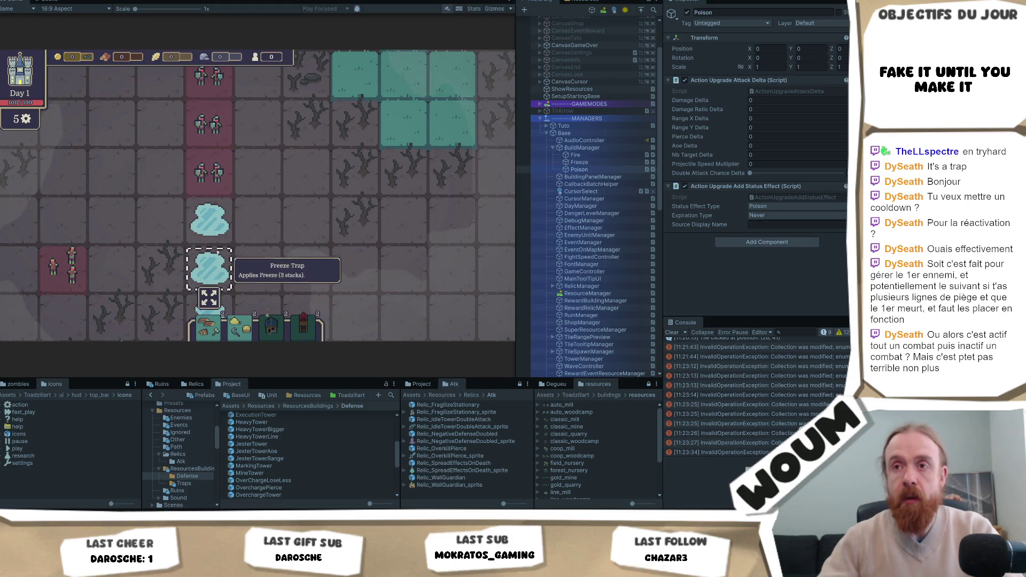
pyautogui.scroll(-3, 218, 262)
pyautogui.click(367, 241)
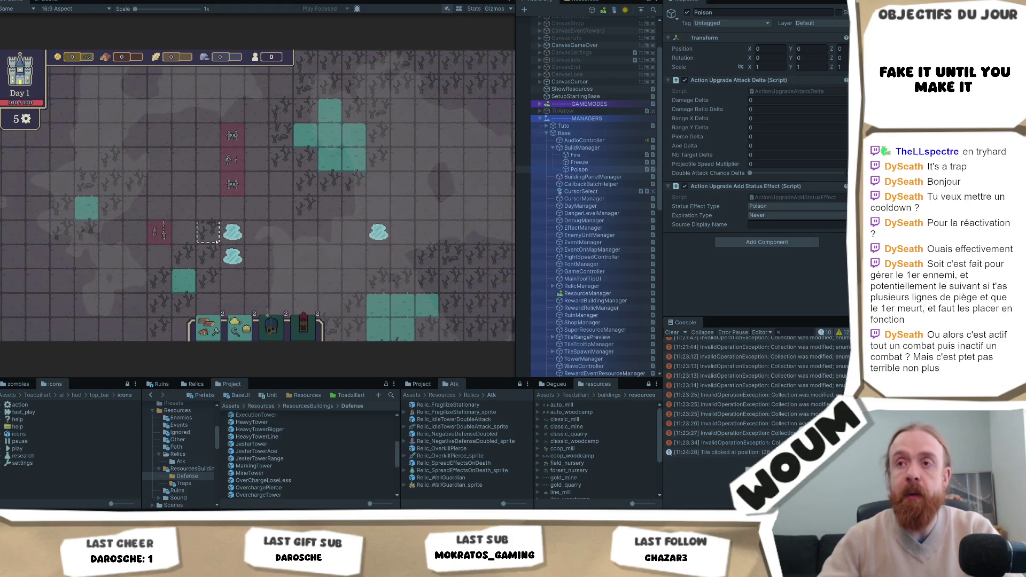
pyautogui.click(232, 232)
pyautogui.click(402, 207)
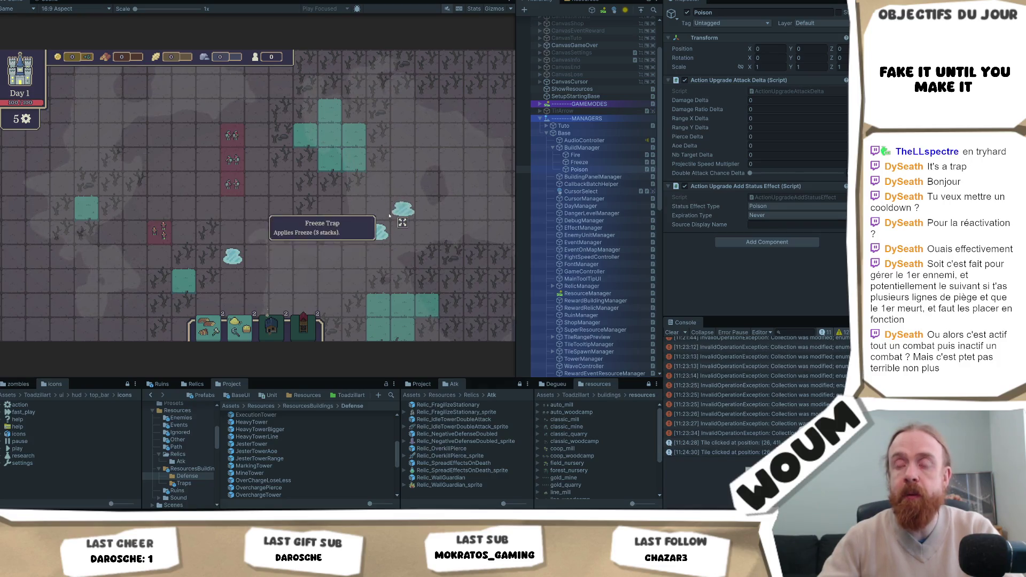
pyautogui.click(232, 258)
pyautogui.click(427, 238)
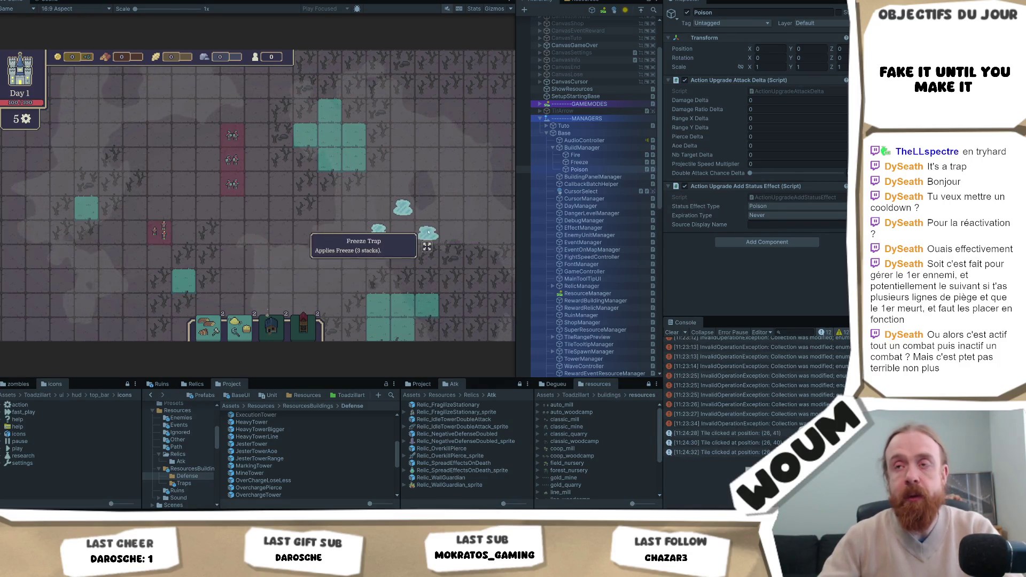
pyautogui.scroll(2, 230, 214)
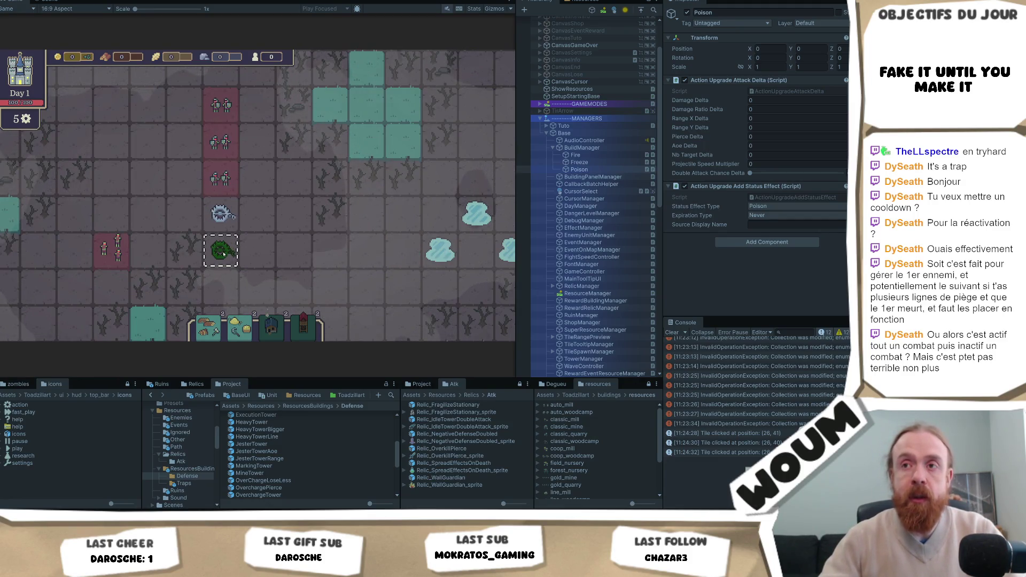
pyautogui.scroll(2, 257, 220)
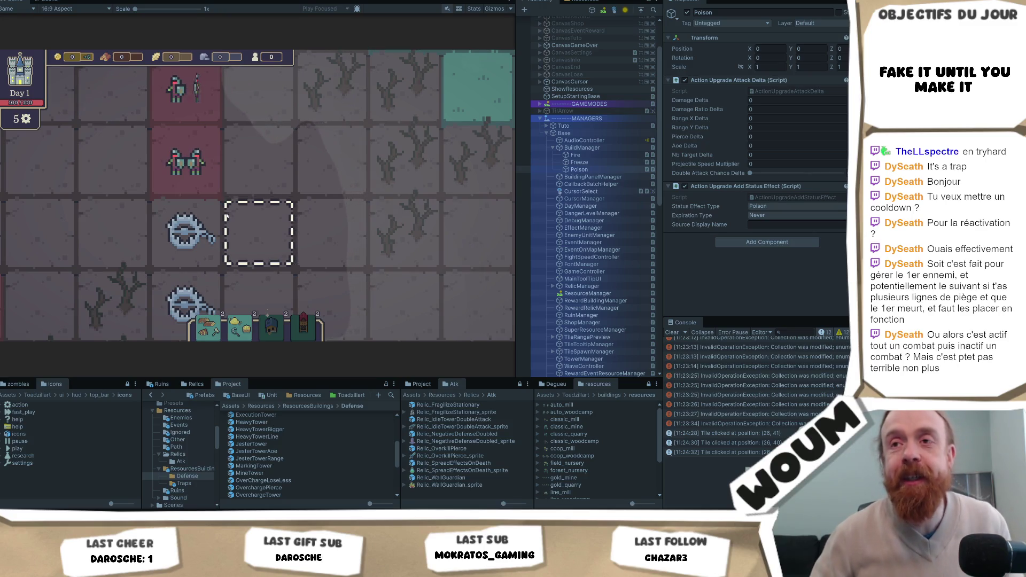
pyautogui.moveTo(219, 219)
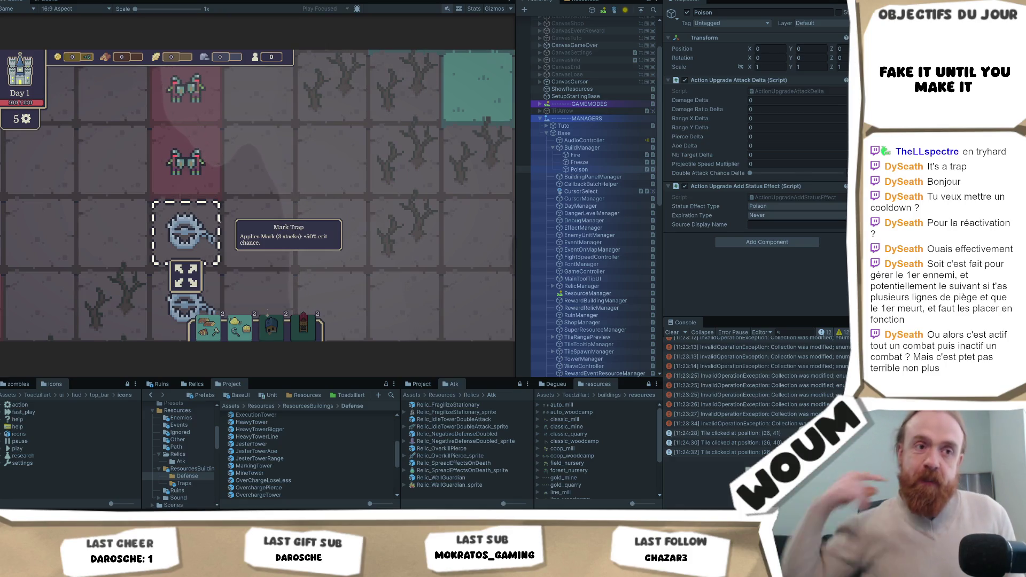
pyautogui.moveTo(184, 167)
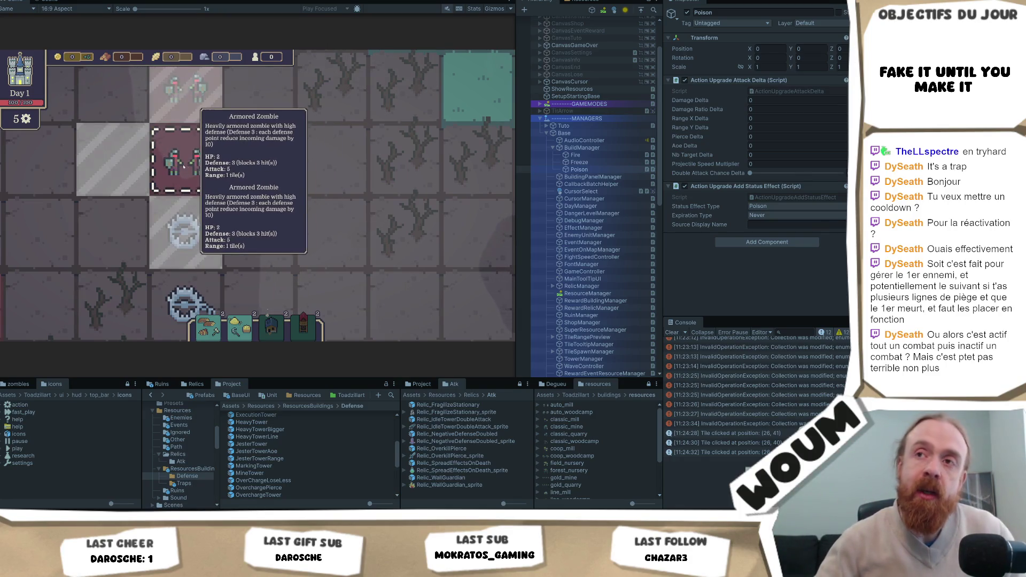
pyautogui.scroll(-2, 185, 230)
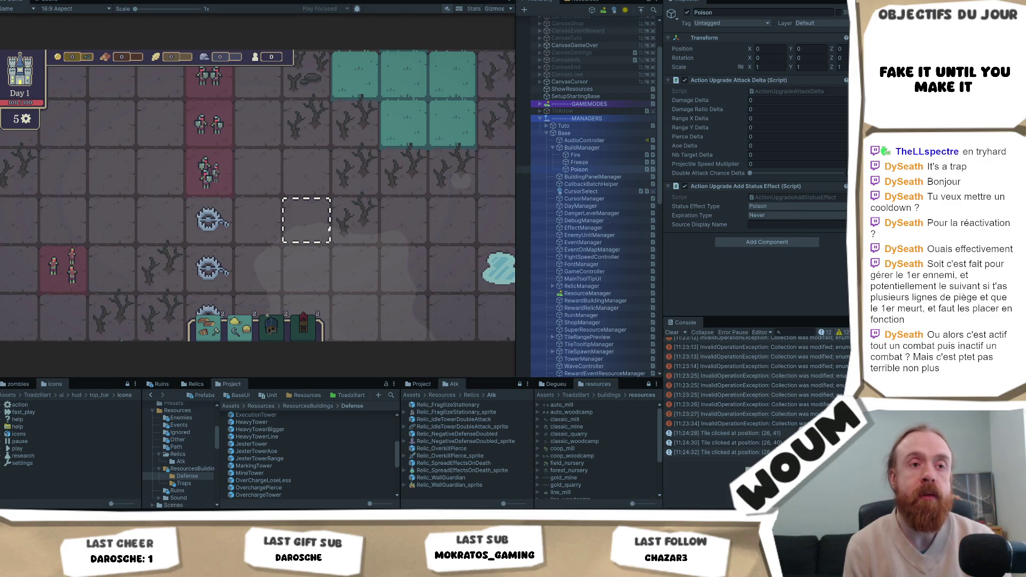
pyautogui.scroll(-3, 353, 188)
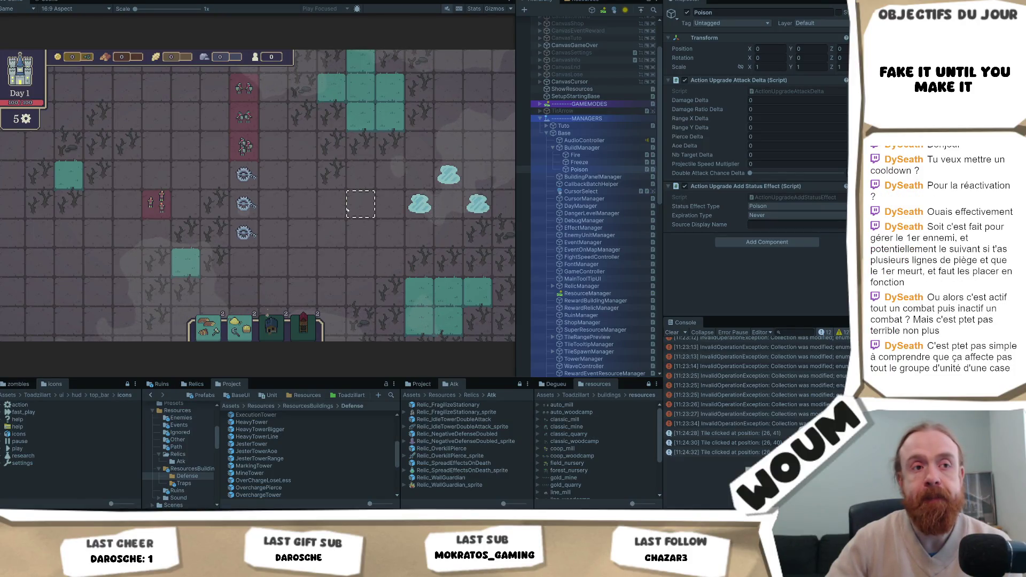
pyautogui.scroll(3, 347, 210)
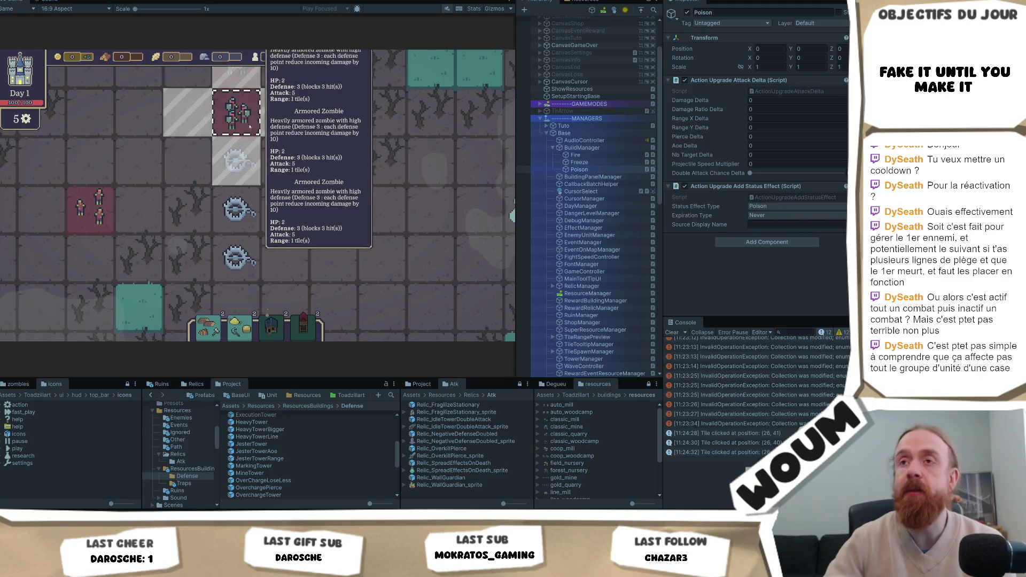
pyautogui.click(236, 160)
pyautogui.scroll(3, 588, 128)
pyautogui.scroll(2, 300, 217)
pyautogui.scroll(-3, 266, 187)
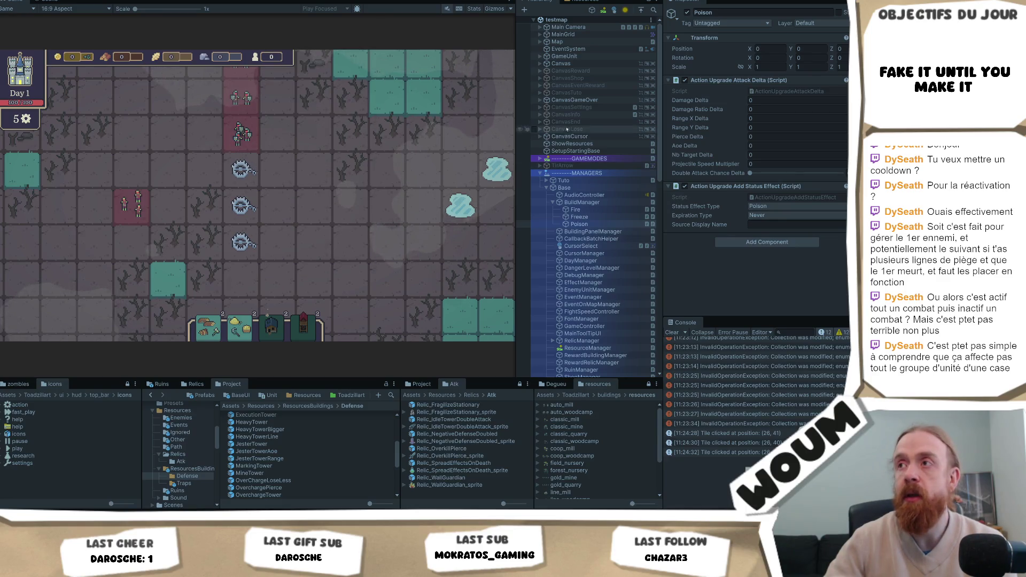
pyautogui.click(334, 235)
pyautogui.scroll(-1, 326, 230)
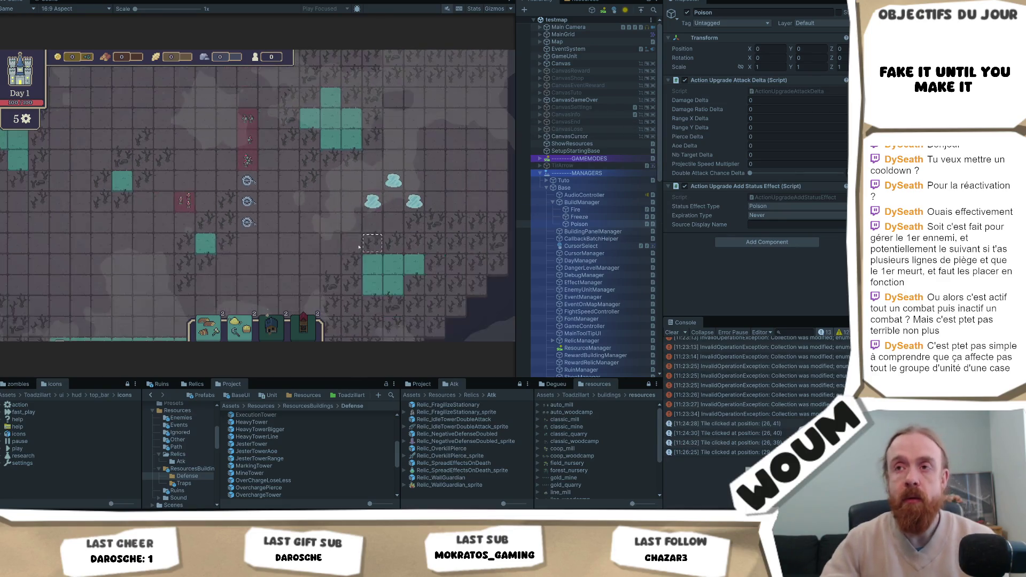
pyautogui.scroll(1, 324, 221)
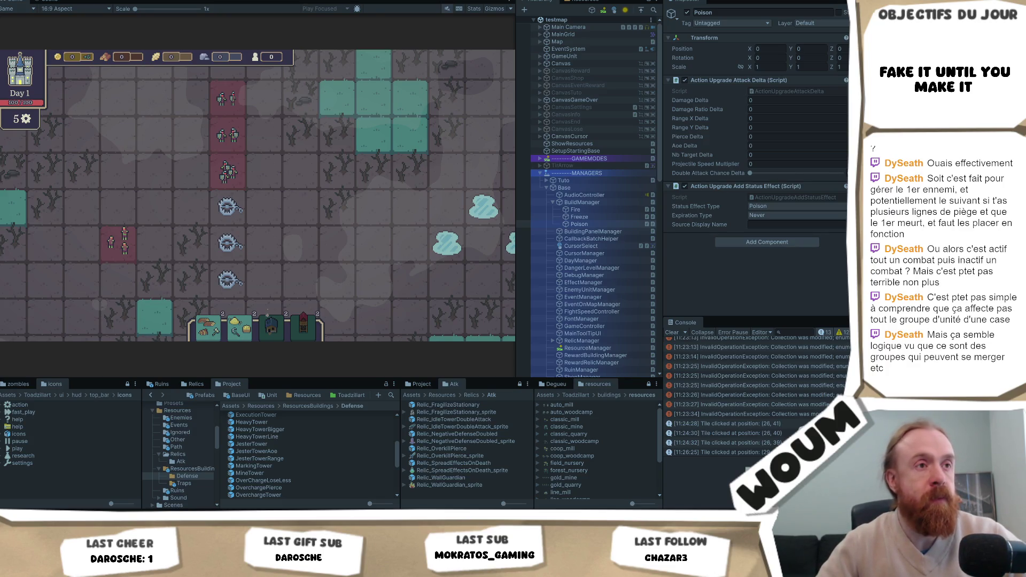
pyautogui.press('super+shift+s')
pyautogui.moveTo(249, 75)
pyautogui.mouseDown()
pyautogui.moveTo(190, 315)
pyautogui.moveTo(206, 300)
pyautogui.mouseUp()
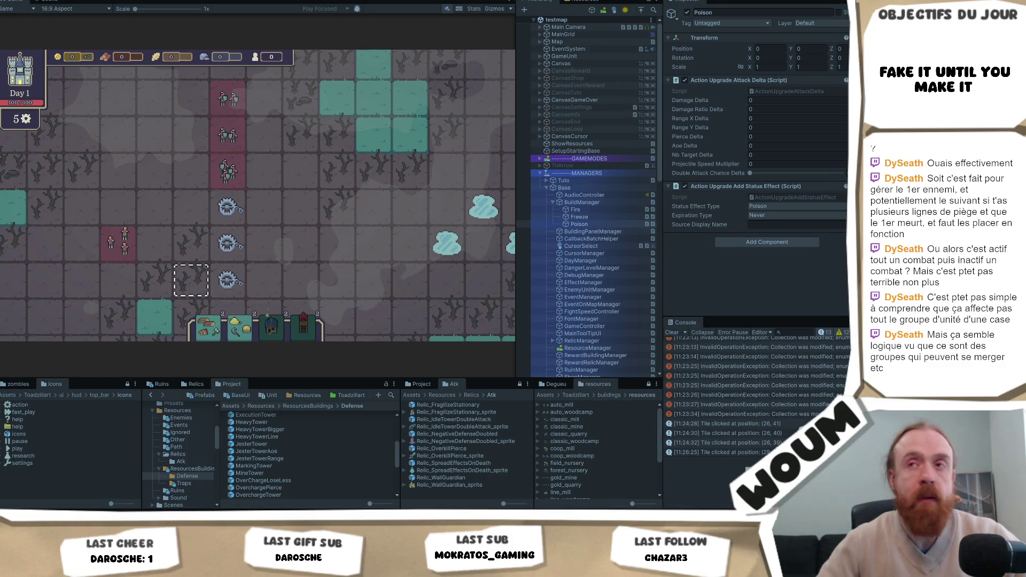
pyautogui.press('super+shift+s')
pyautogui.moveTo(210, 74); pyautogui.dragTo(251, 302)
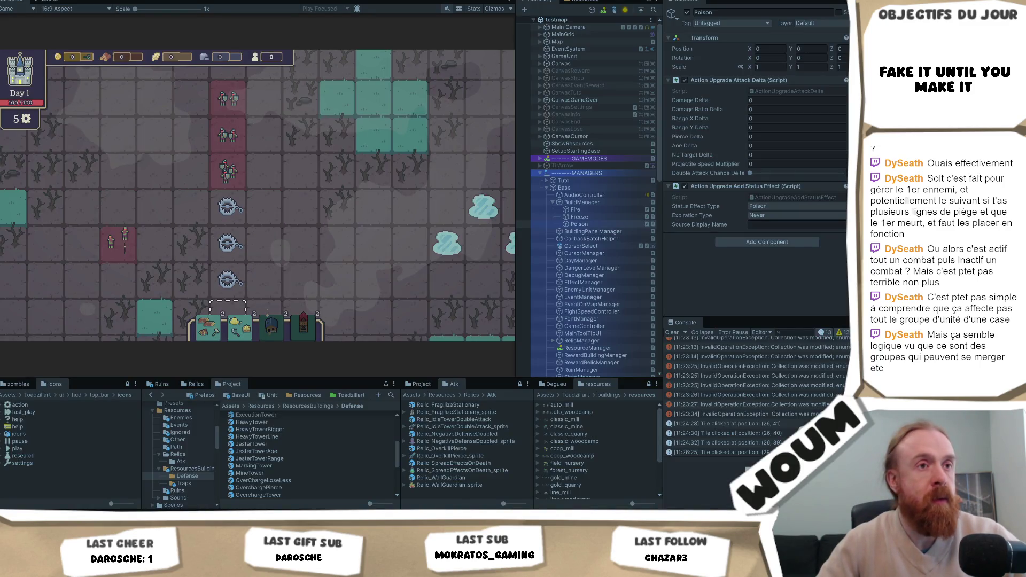
pyautogui.click(286, 255)
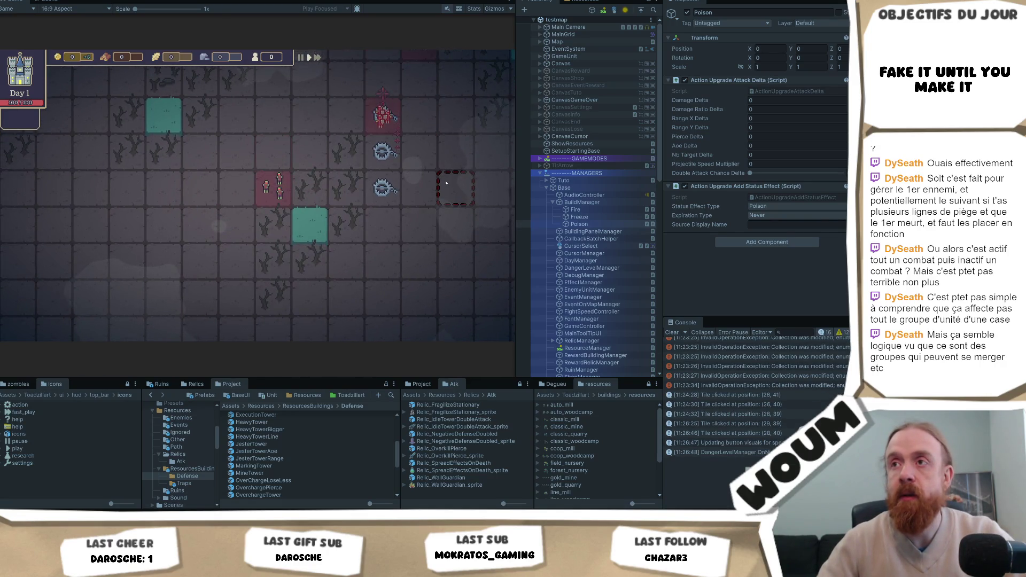
# Step: Finish exploring and take the Automatic Wind Mill construction reward
pyautogui.scroll(-1, 446, 184)
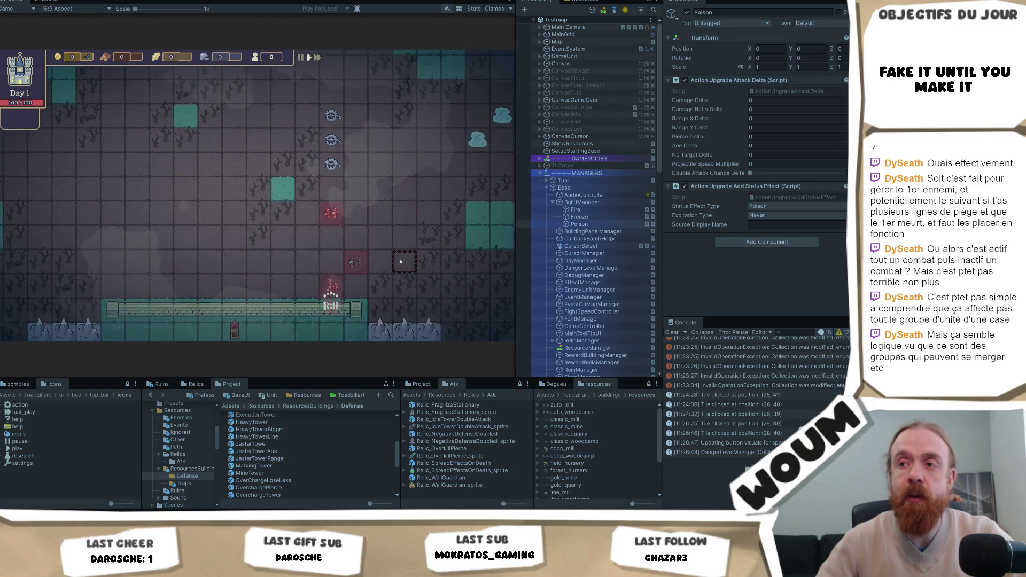
pyautogui.click(256, 260)
pyautogui.click(275, 266)
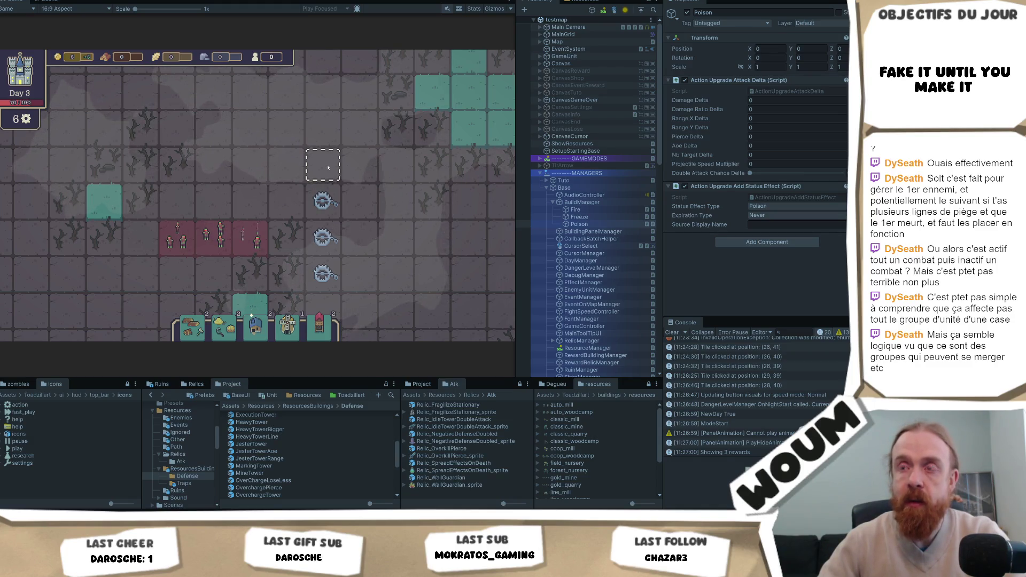
# Step: Spawn Armored Zombie groups on three tiles up the column above the traps, stacking extras on top
pyautogui.click(329, 170)
pyautogui.click(330, 131)
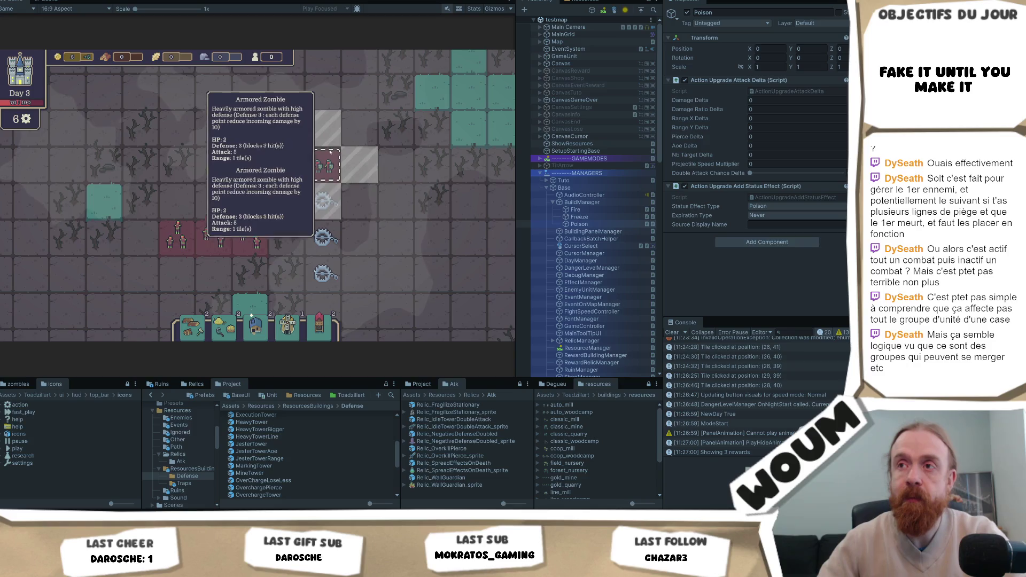
pyautogui.click(329, 99)
pyautogui.click(329, 99)
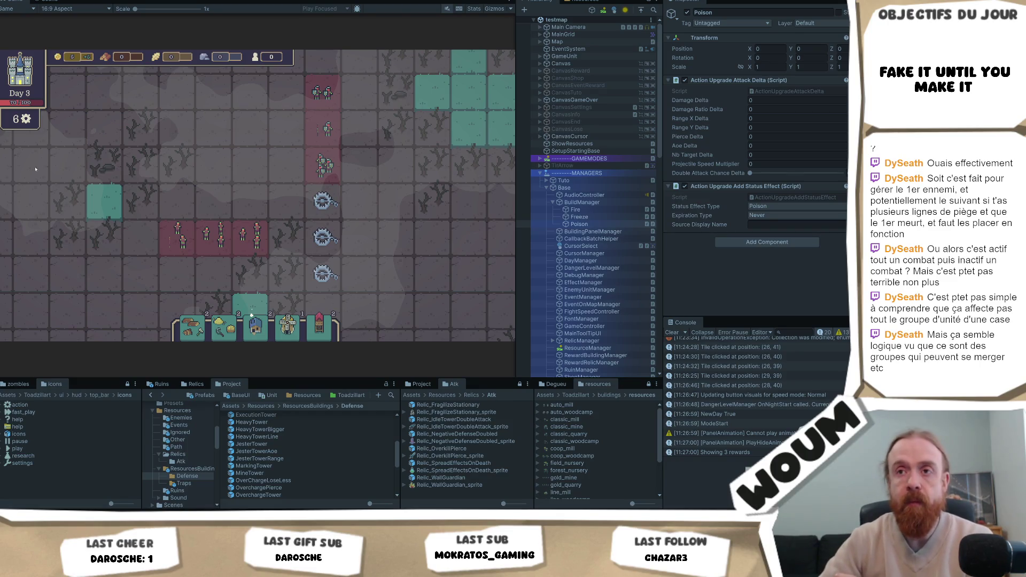
pyautogui.click(278, 177)
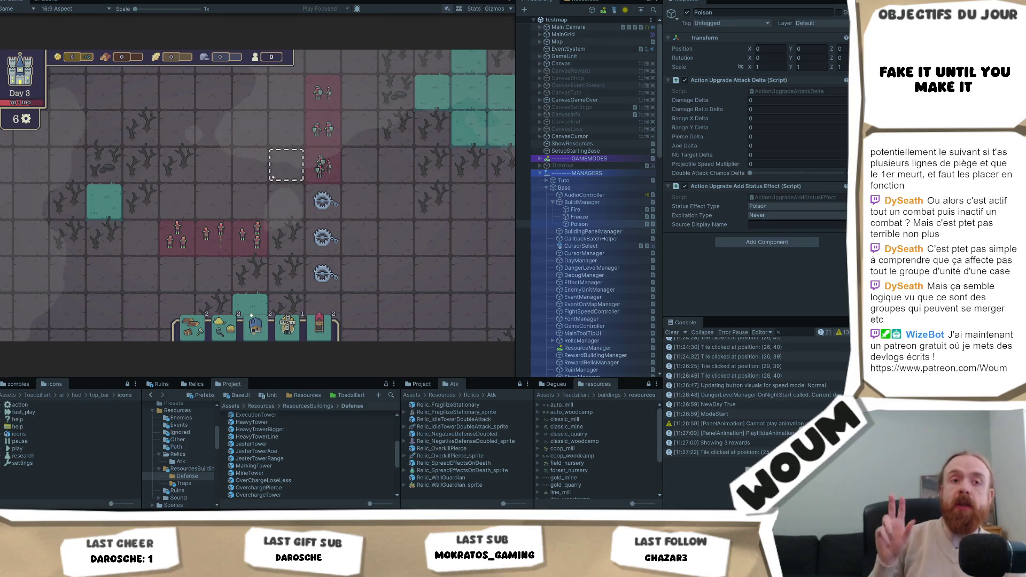
pyautogui.moveTo(322, 202)
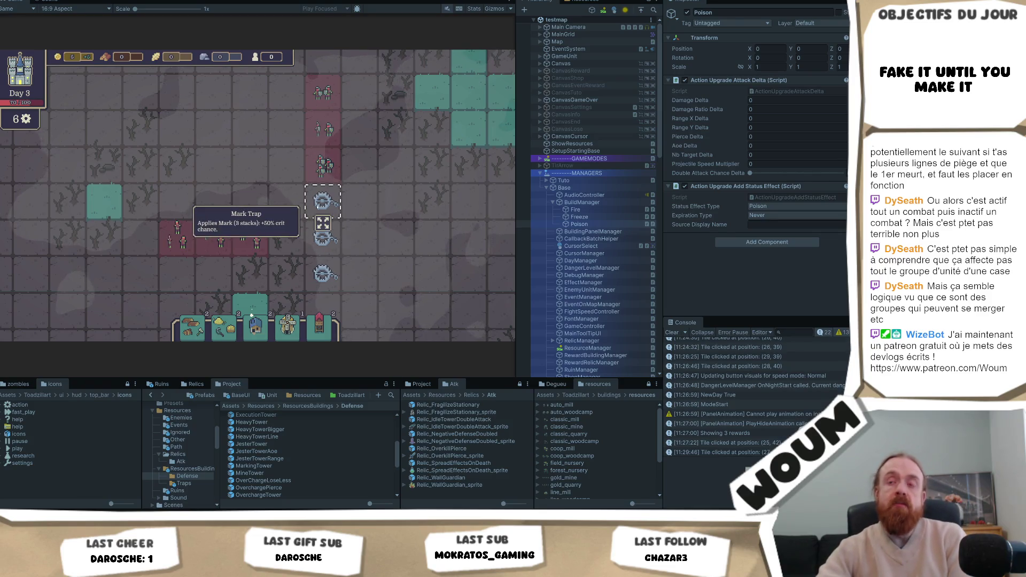
pyautogui.click(247, 236)
pyautogui.rightClick(228, 229)
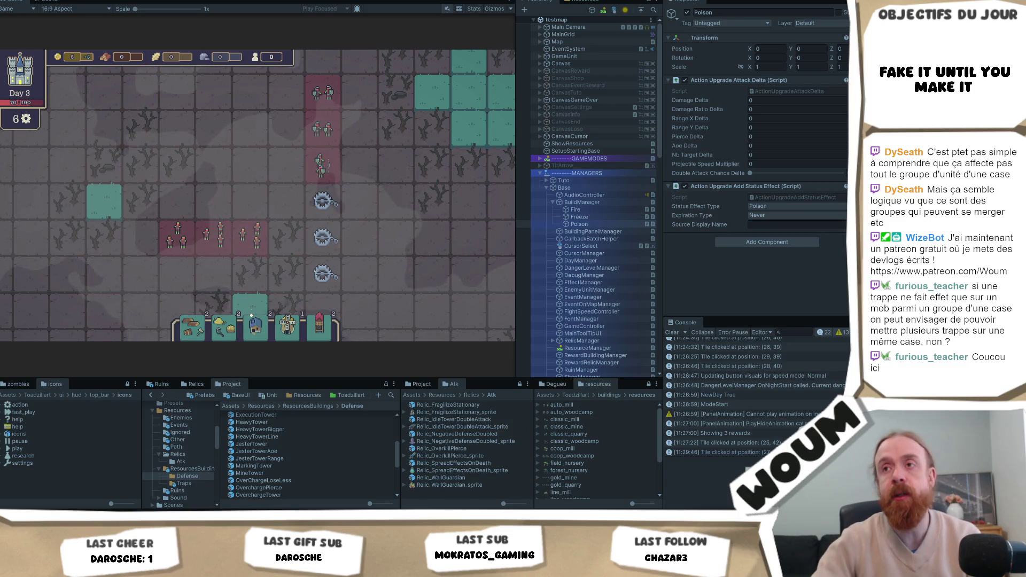
# Step: Watch the enemies walk toward the traps, then inspect a tile on the board
pyautogui.scroll(5, 369, 204)
pyautogui.scroll(-5, 369, 203)
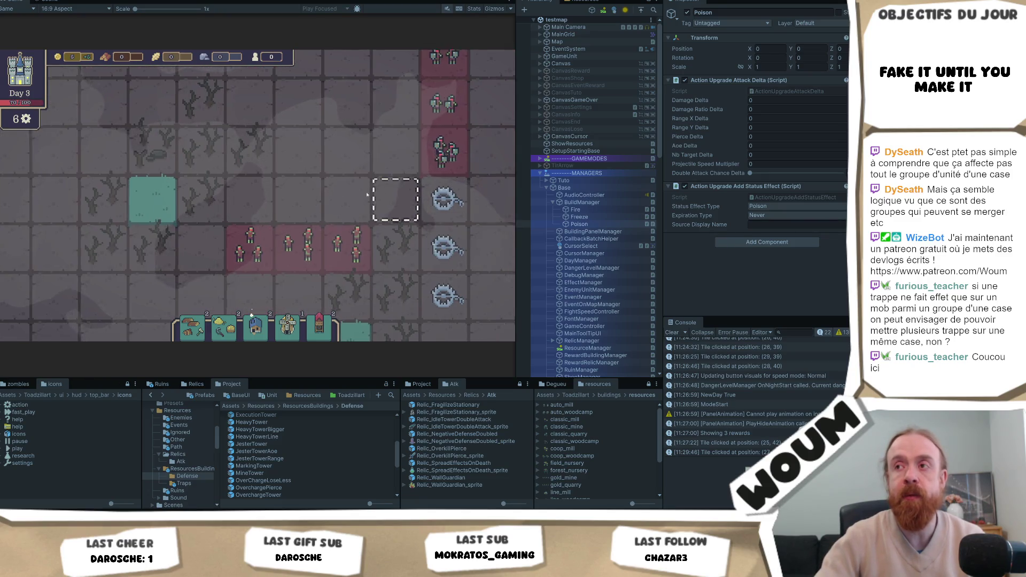
pyautogui.scroll(5, 260, 195)
pyautogui.moveTo(261, 196); pyautogui.dragTo(205, 196)
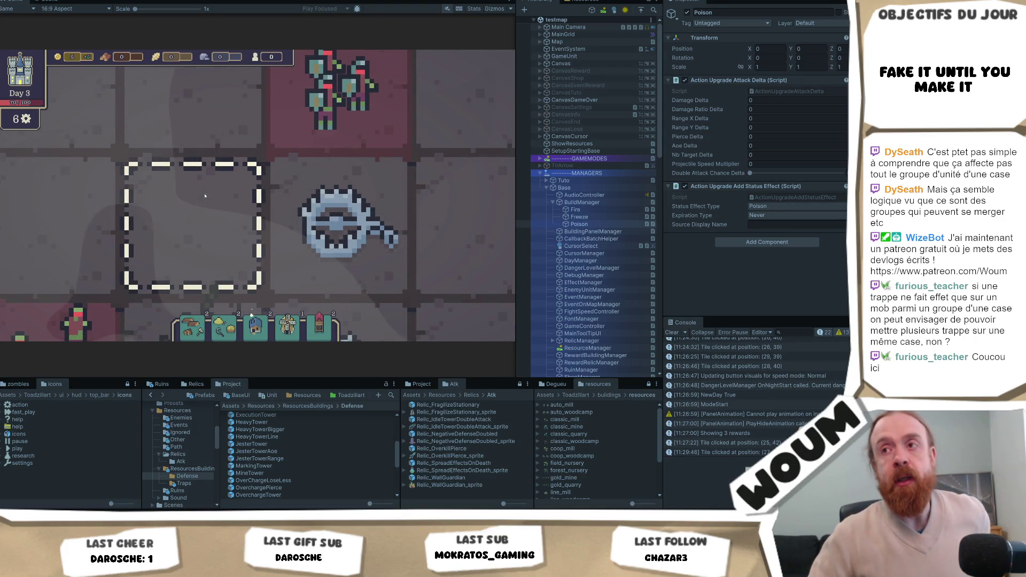
pyautogui.scroll(-5, 204, 195)
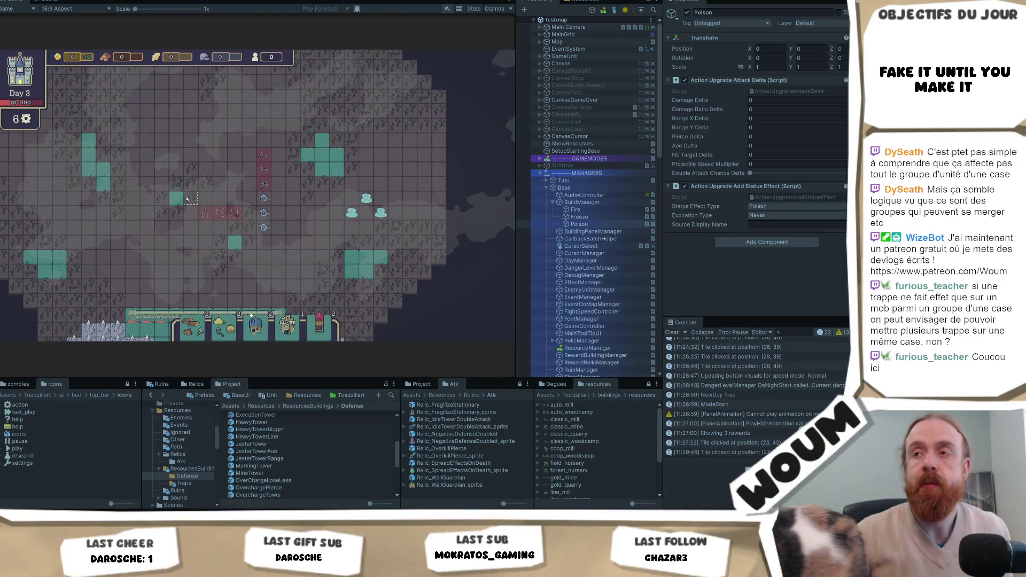
pyautogui.scroll(5, 187, 199)
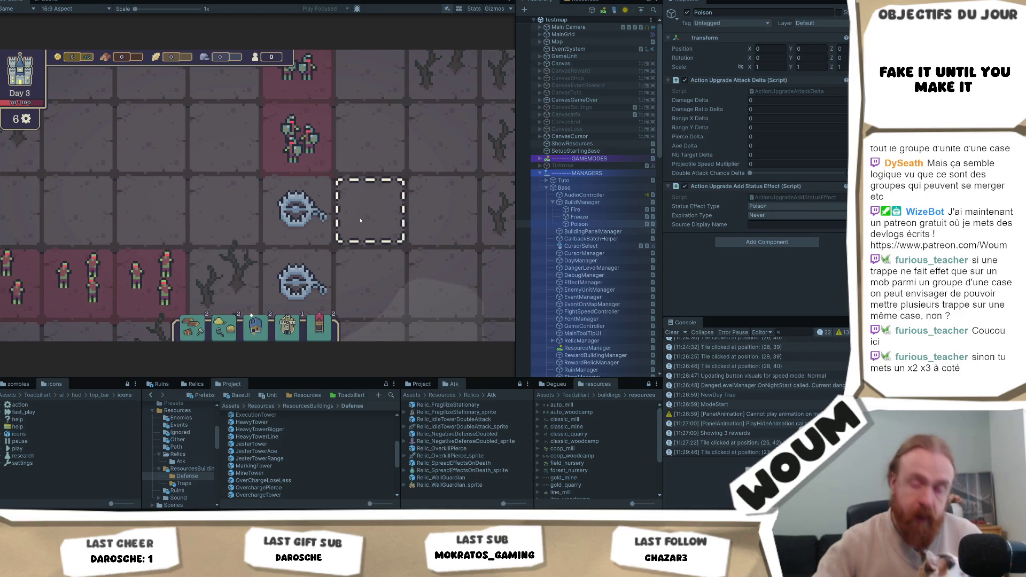
pyautogui.scroll(-3, 361, 221)
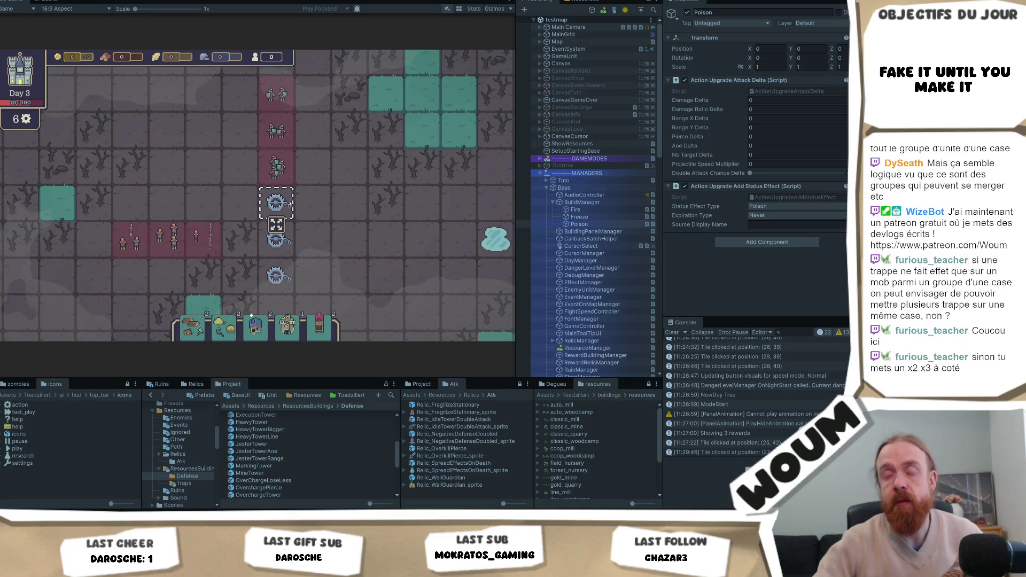
pyautogui.moveTo(275, 196)
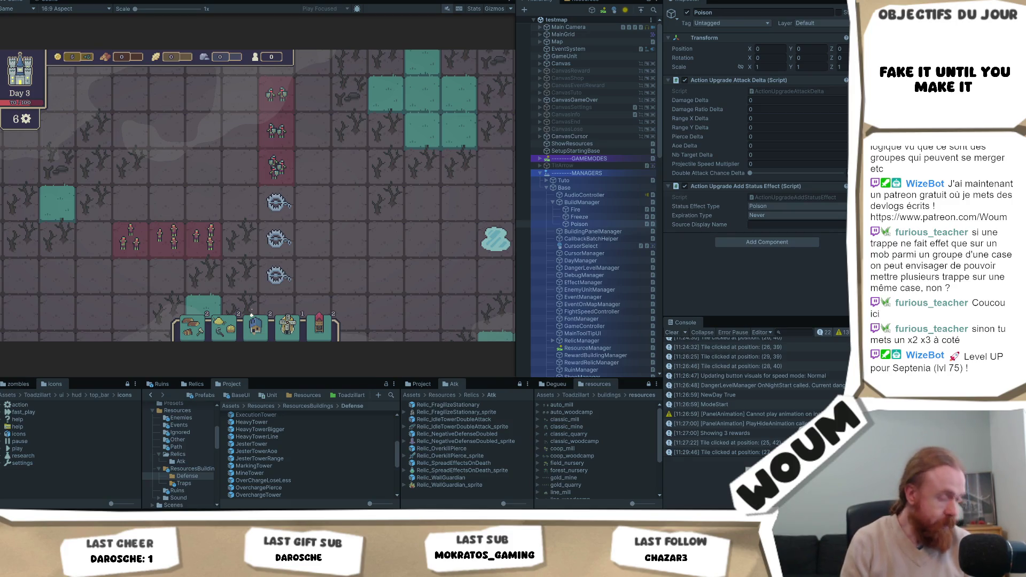
pyautogui.click(312, 240)
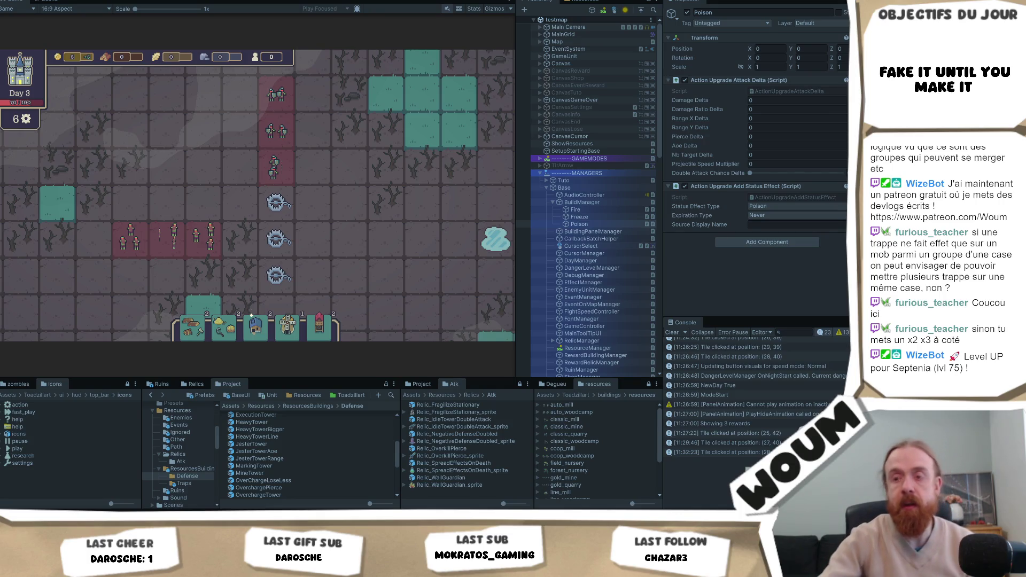
# Step: Open the TrapFragilized prefab from the Traps folder and select its FragilizedEffect asset
pyautogui.scroll(5, 306, 461)
pyautogui.scroll(2, 305, 461)
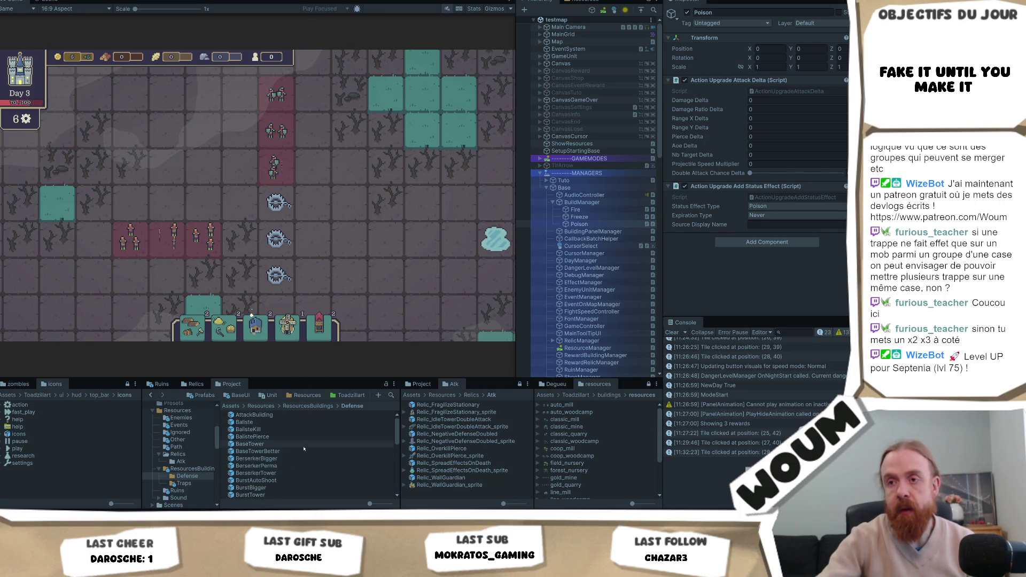
pyautogui.click(184, 484)
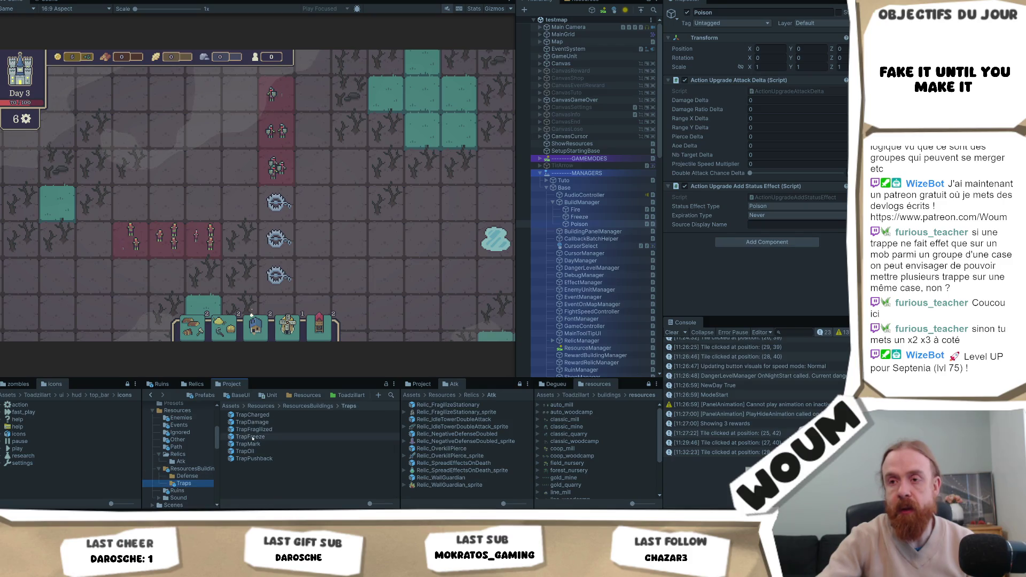
pyautogui.click(254, 429)
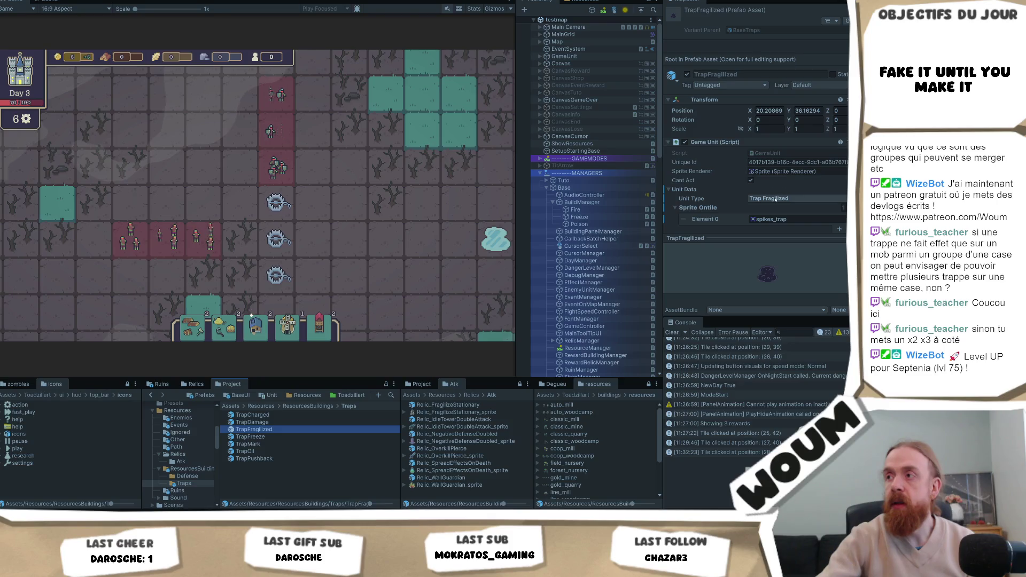
pyautogui.scroll(-10, 781, 192)
pyautogui.scroll(-5, 775, 199)
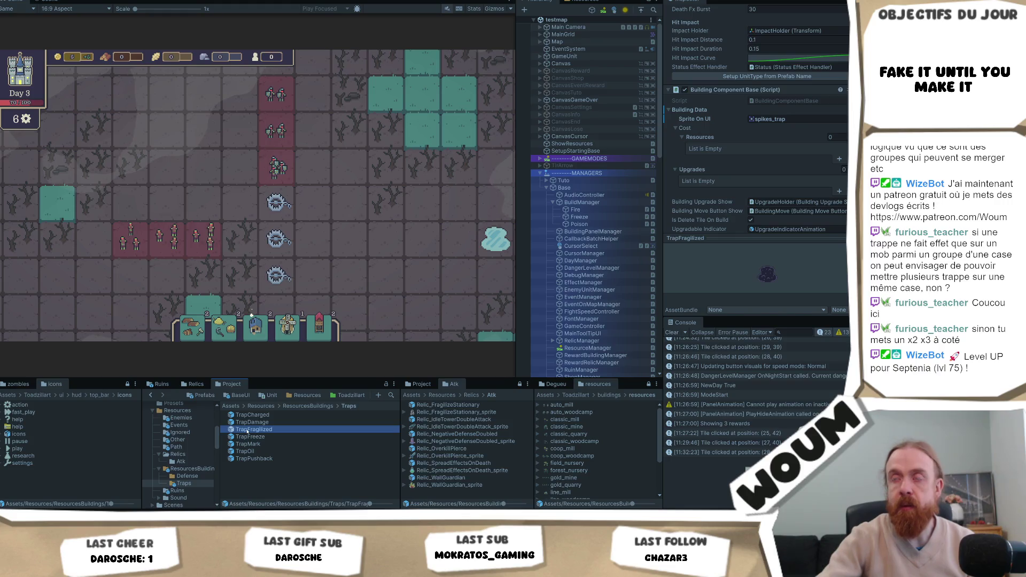
pyautogui.doubleClick(254, 429)
pyautogui.scroll(-2, 792, 146)
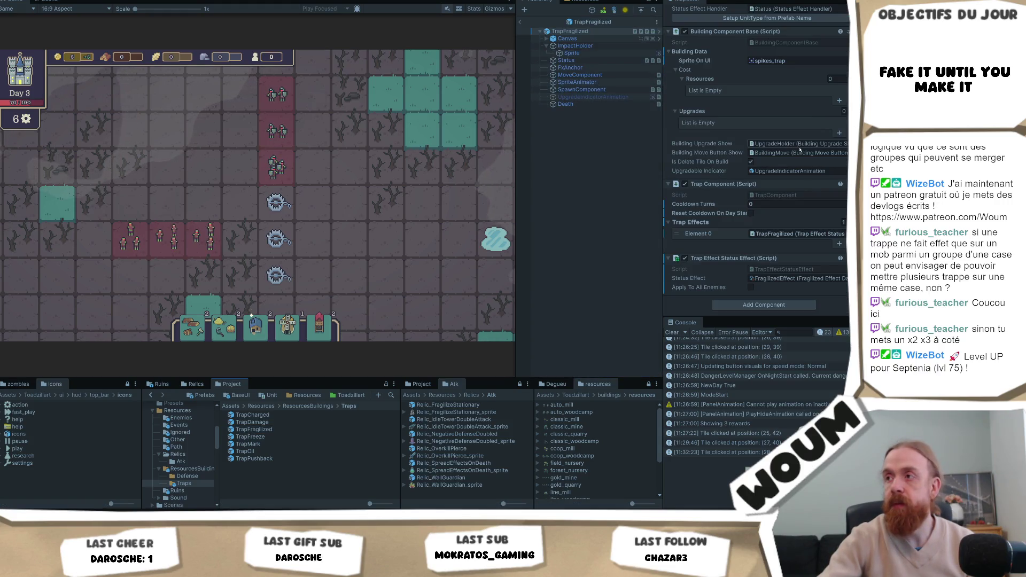
pyautogui.click(784, 279)
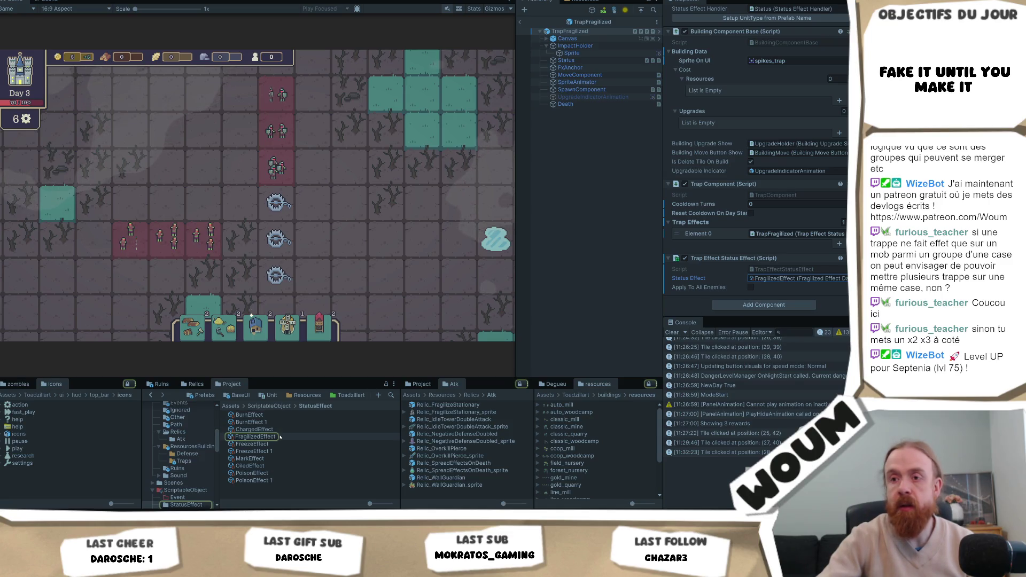
pyautogui.click(257, 437)
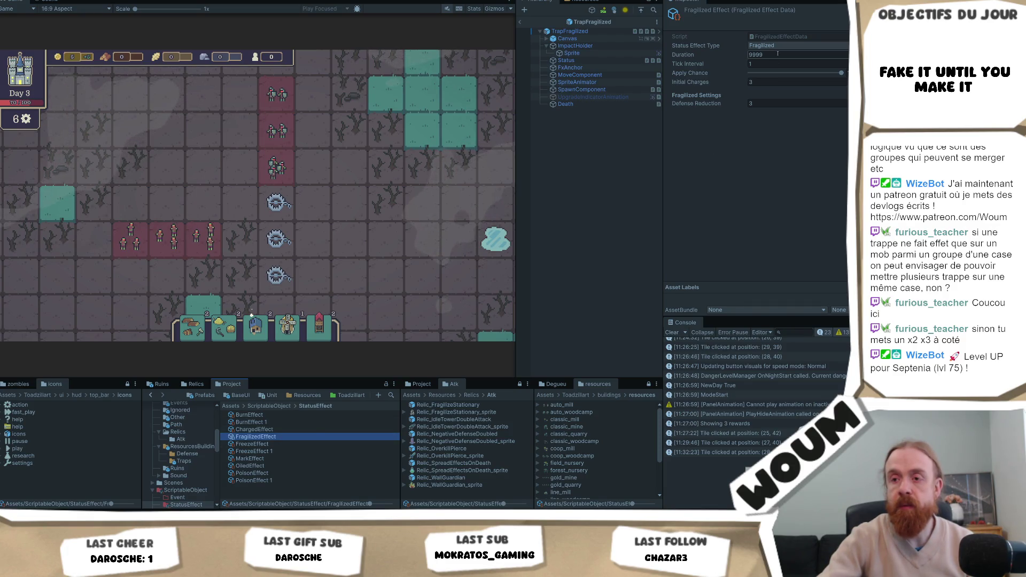
# Step: Set FragilizedEffect's Initial Charges to 1 and Defense Reduction to 1
pyautogui.click(818, 82)
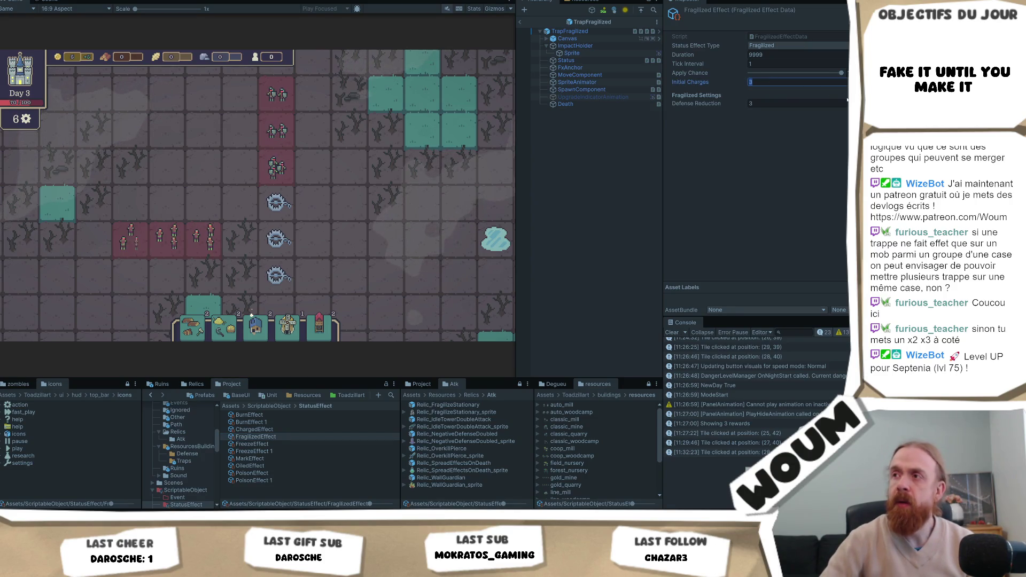
pyautogui.write('1')
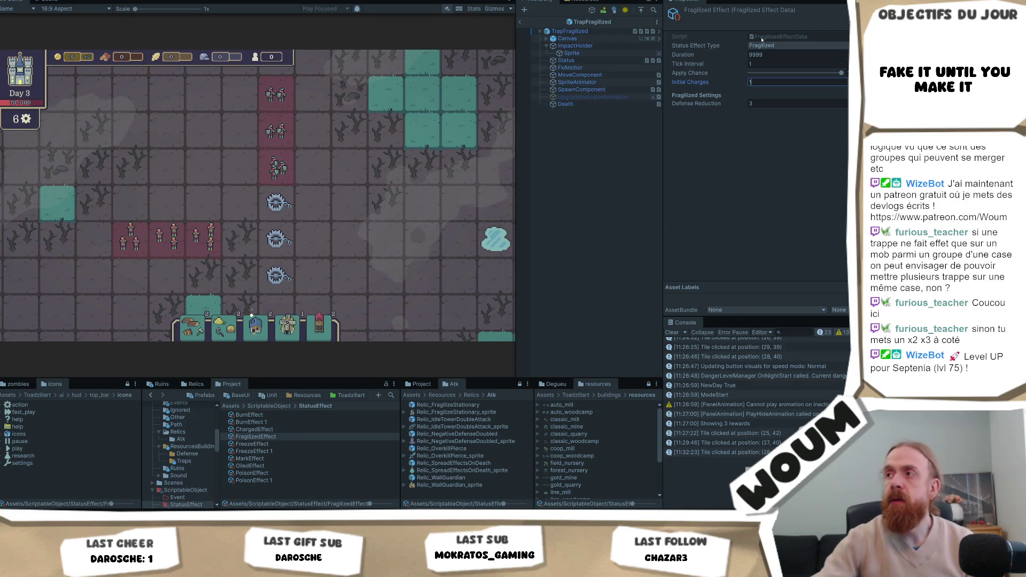
pyautogui.click(778, 102)
pyautogui.write('1')
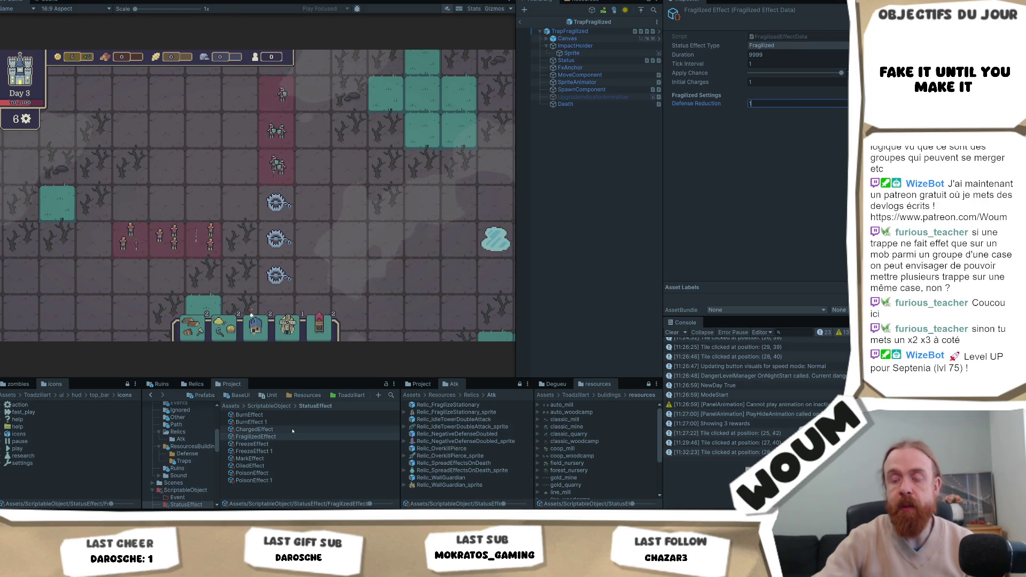
# Step: Set Initial Charges to 1 on ChargedEffect, FreezeEffect, PoisonEffect, OiledEffect and MarkEffect
pyautogui.click(254, 430)
pyautogui.click(786, 82)
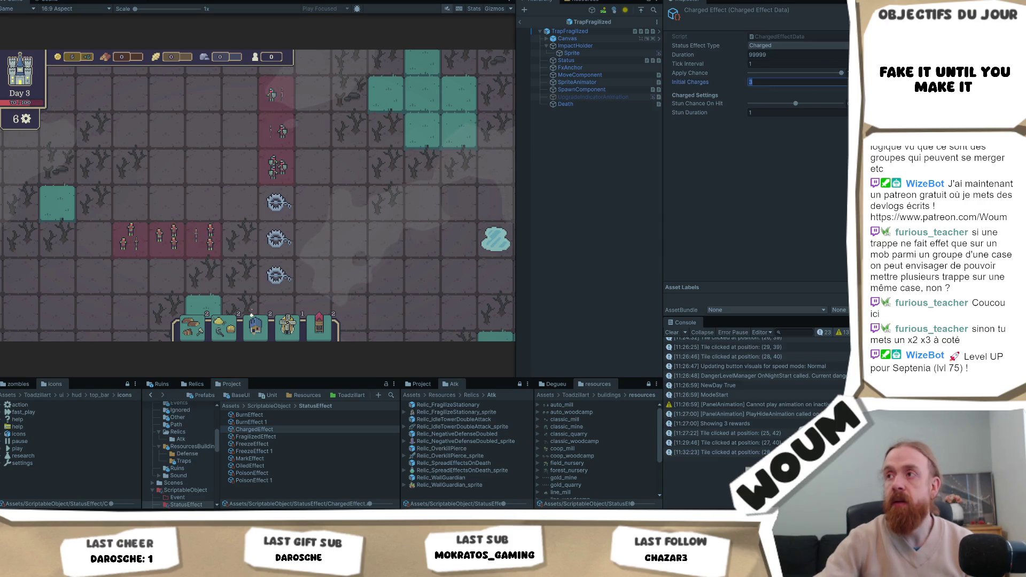
pyautogui.write('1')
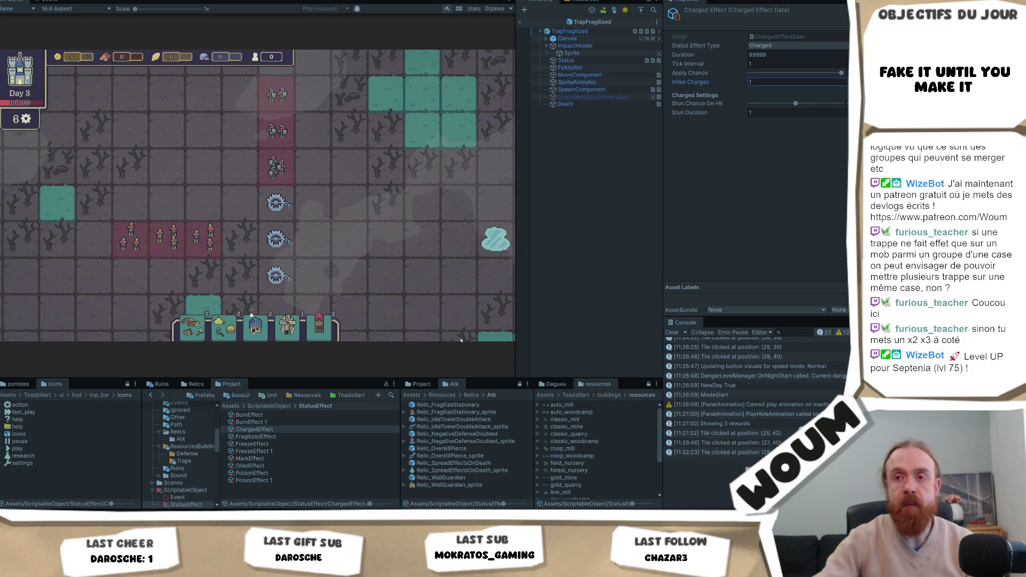
pyautogui.click(286, 443)
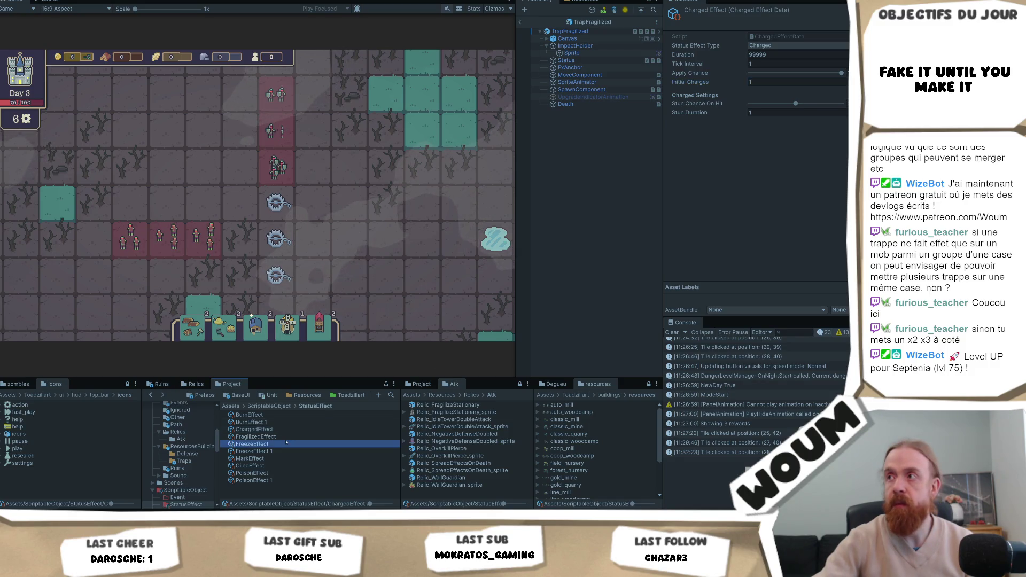
pyautogui.click(761, 81)
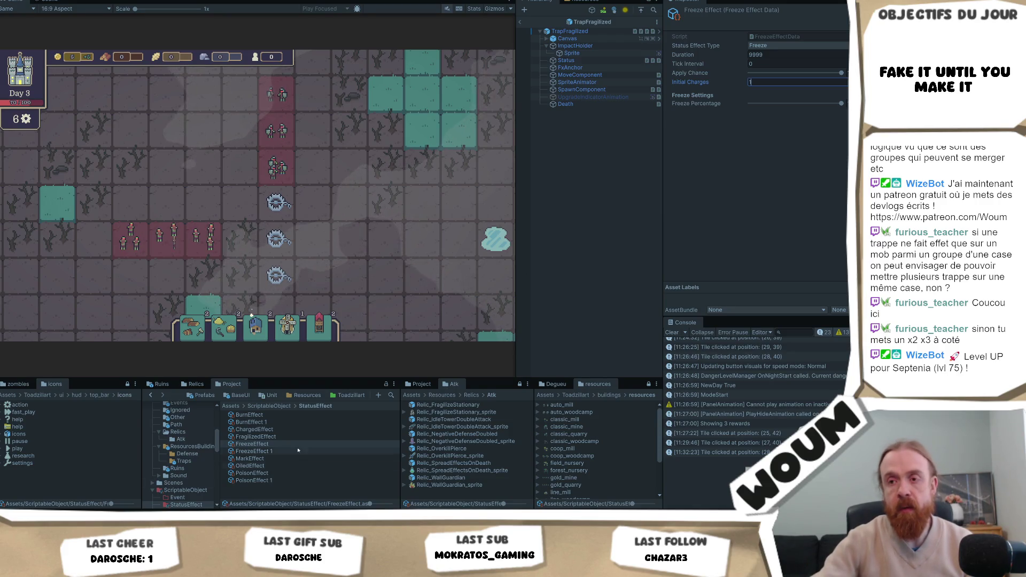
pyautogui.click(274, 474)
pyautogui.click(774, 83)
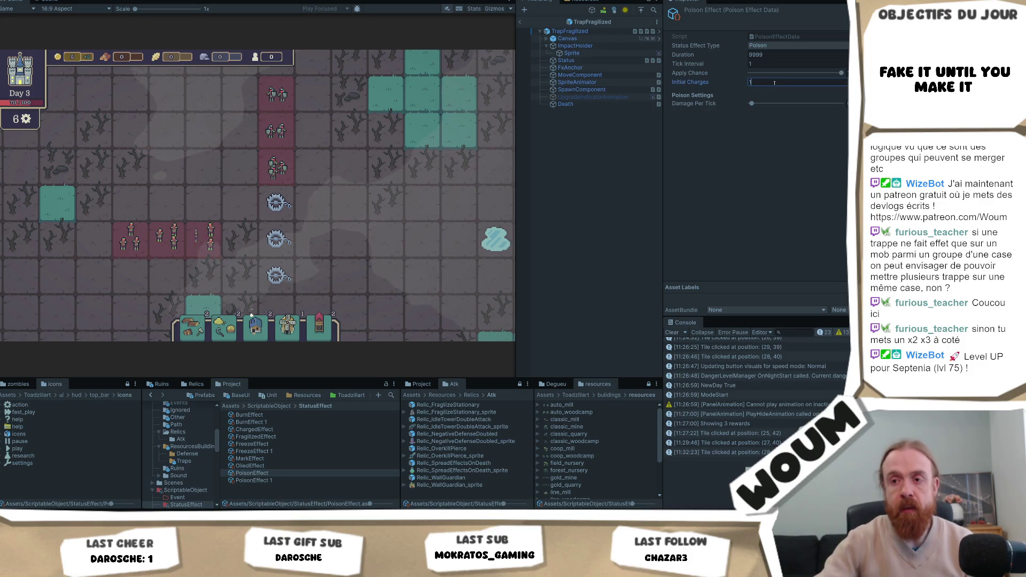
pyautogui.click(250, 466)
pyautogui.click(771, 83)
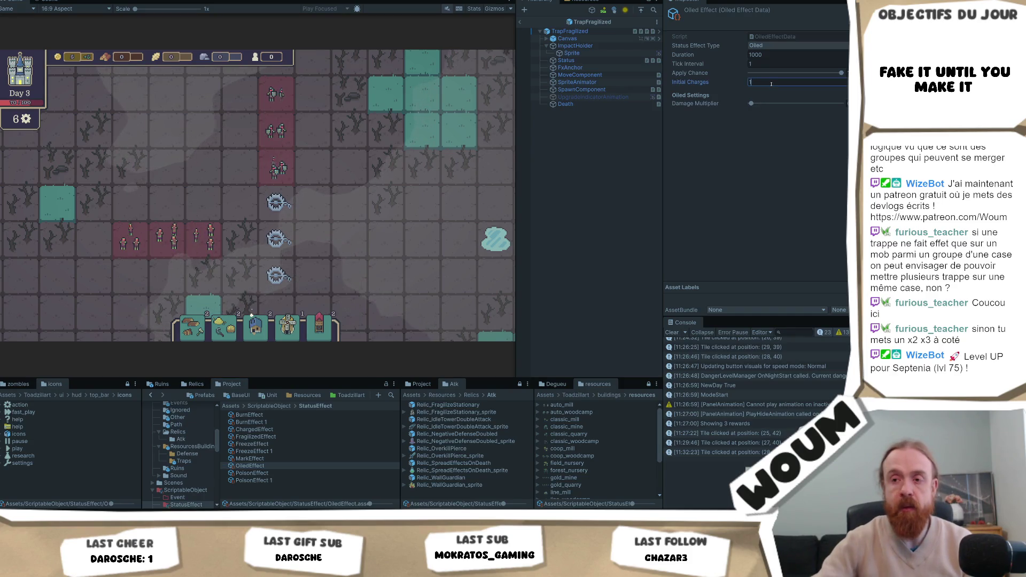
pyautogui.click(279, 459)
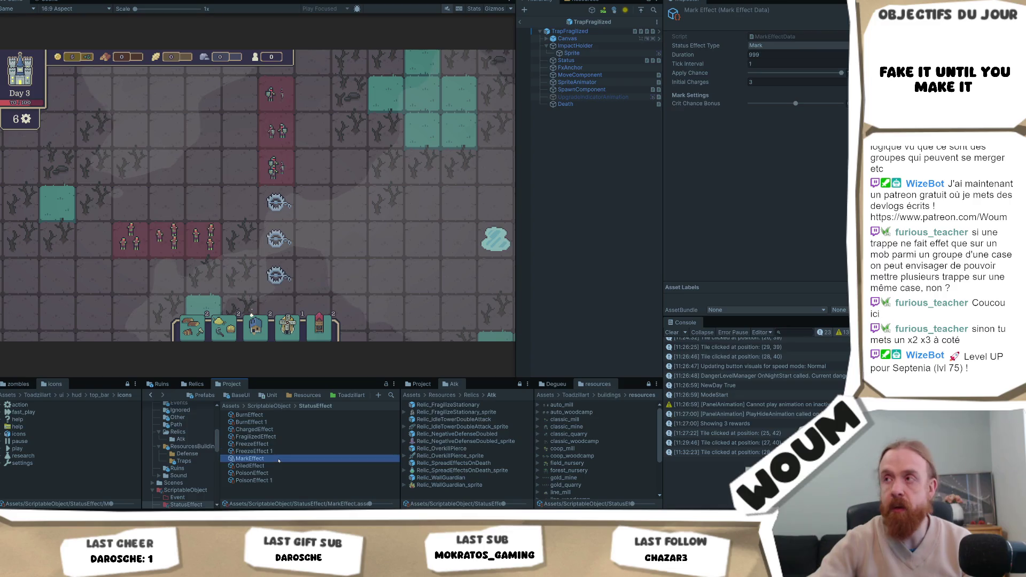
pyautogui.click(755, 83)
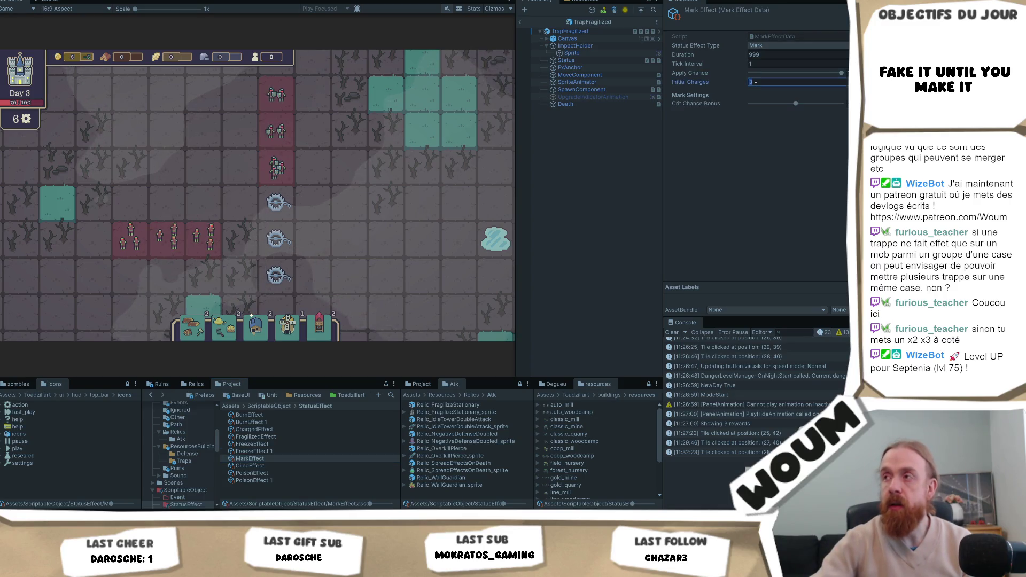
pyautogui.write('1')
# Step: Set BurnEffect's Initial Charges to 1 and Damage Per Tick to 1
pyautogui.click(255, 430)
pyautogui.press('Up')
pyautogui.press('Up')
pyautogui.click(801, 83)
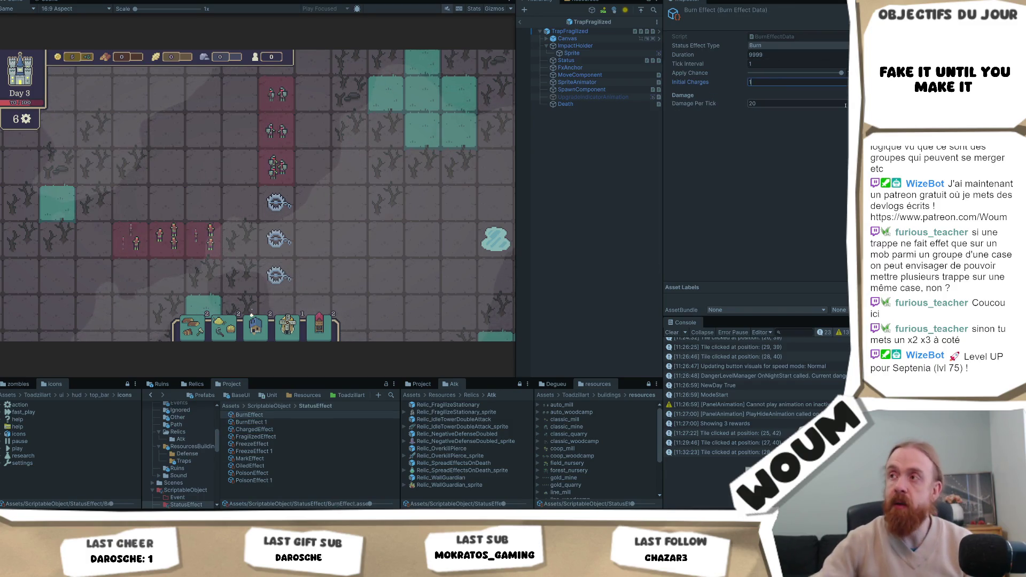
pyautogui.write('1')
pyautogui.press('Tab')
pyautogui.write('1')
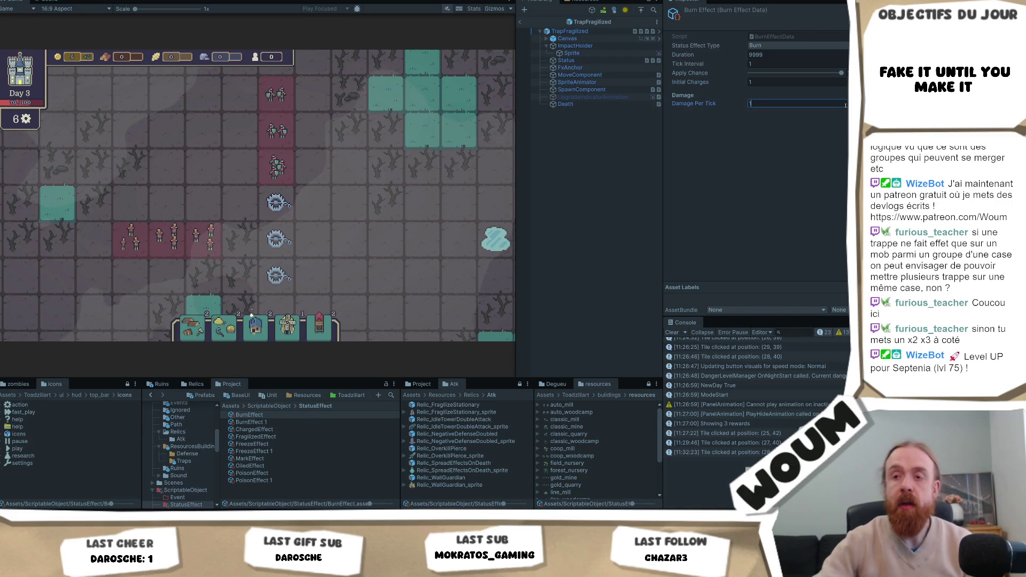
# Step: Open the PoisonEffect data script in Visual Studio
pyautogui.click(270, 473)
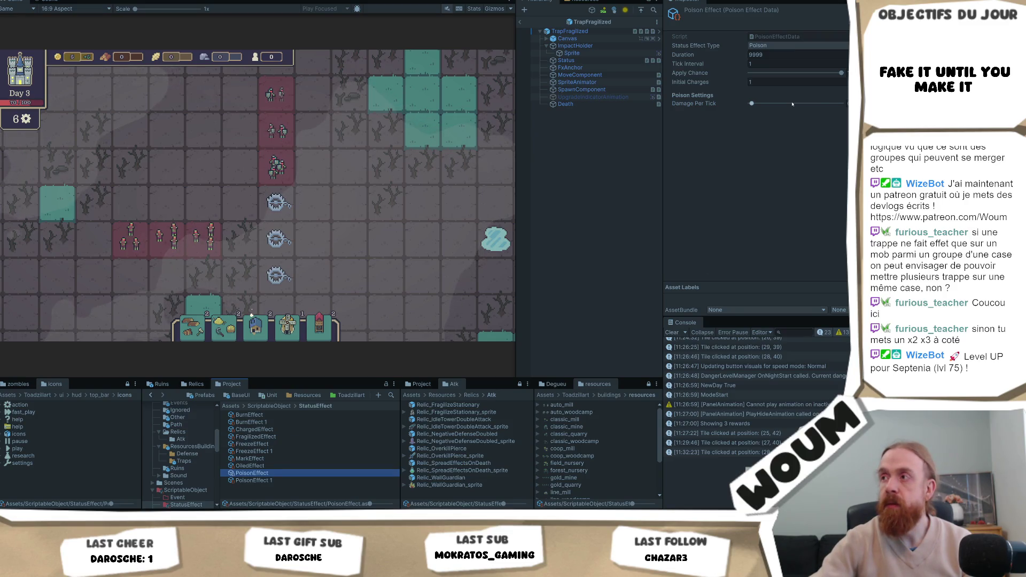
pyautogui.click(774, 36)
pyautogui.doubleClick(774, 36)
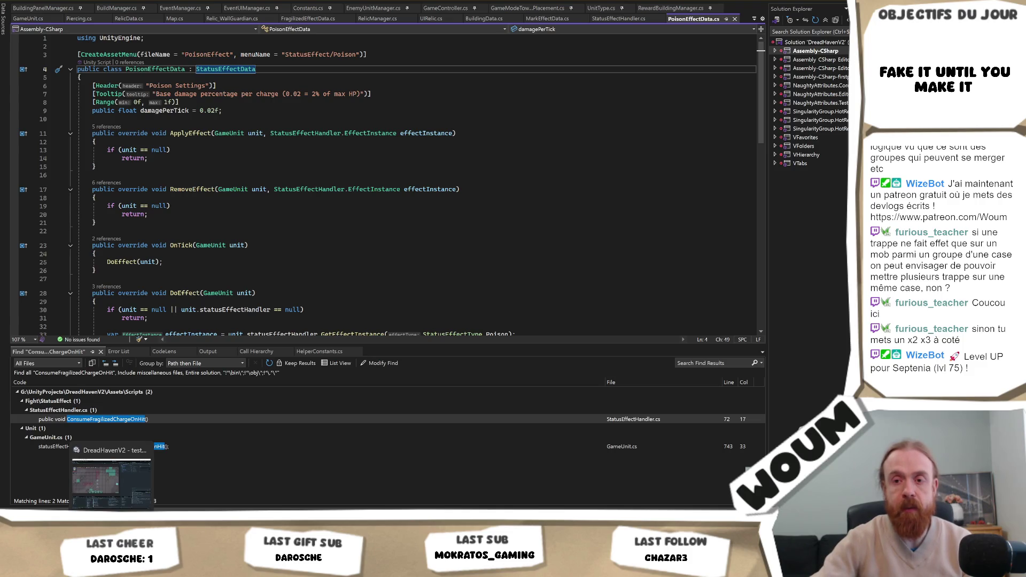
# Step: Return from the PoisonEffectData script to the Unity editor showing the PoisonEffect data
pyautogui.click(111, 519)
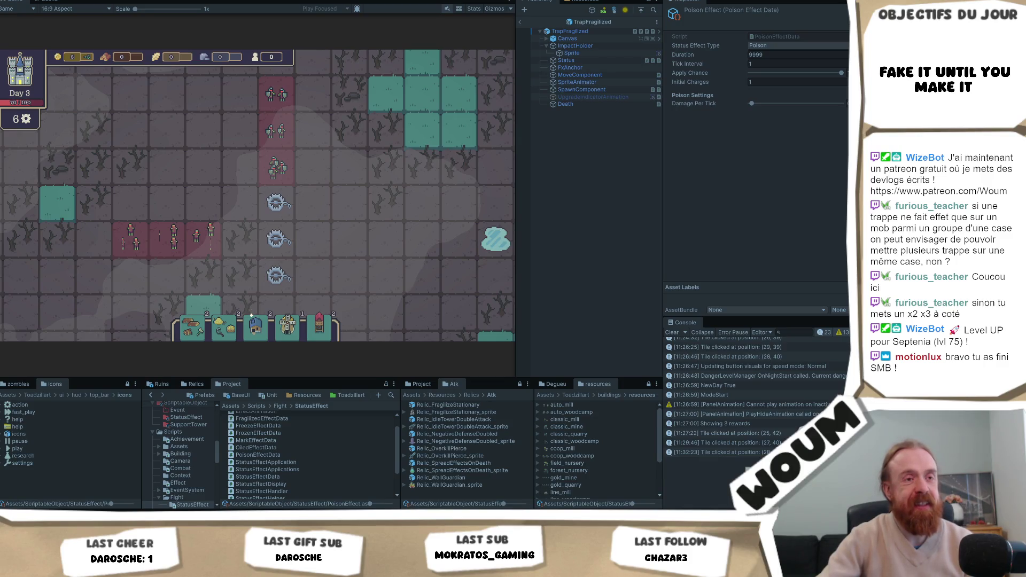
# Step: Select the middle trap on the game map, then switch to the Obsidian design notes
pyautogui.click(320, 250)
pyautogui.scroll(-2, 322, 250)
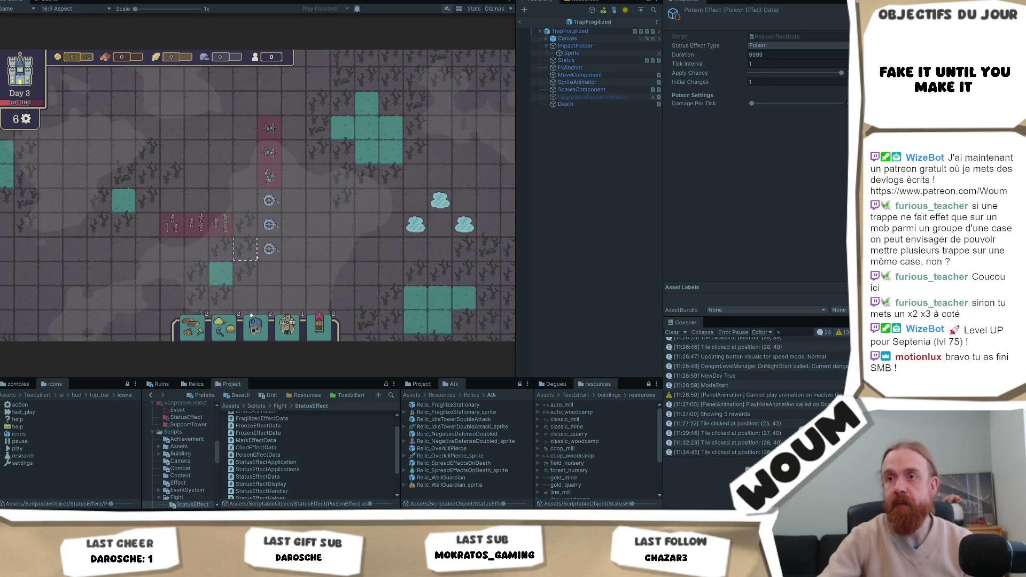
pyautogui.click(269, 225)
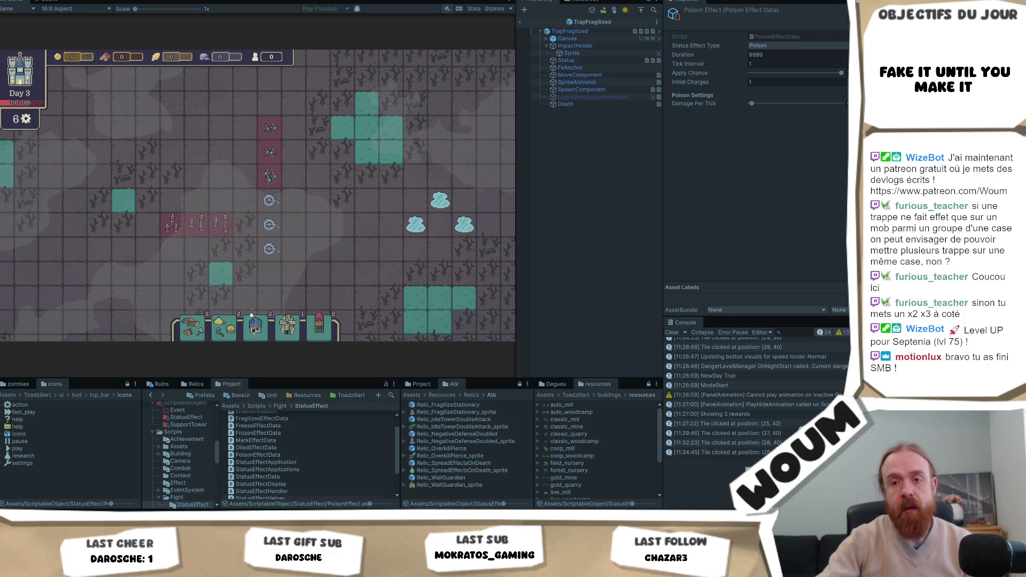
pyautogui.hotkey('alt', 'Tab')
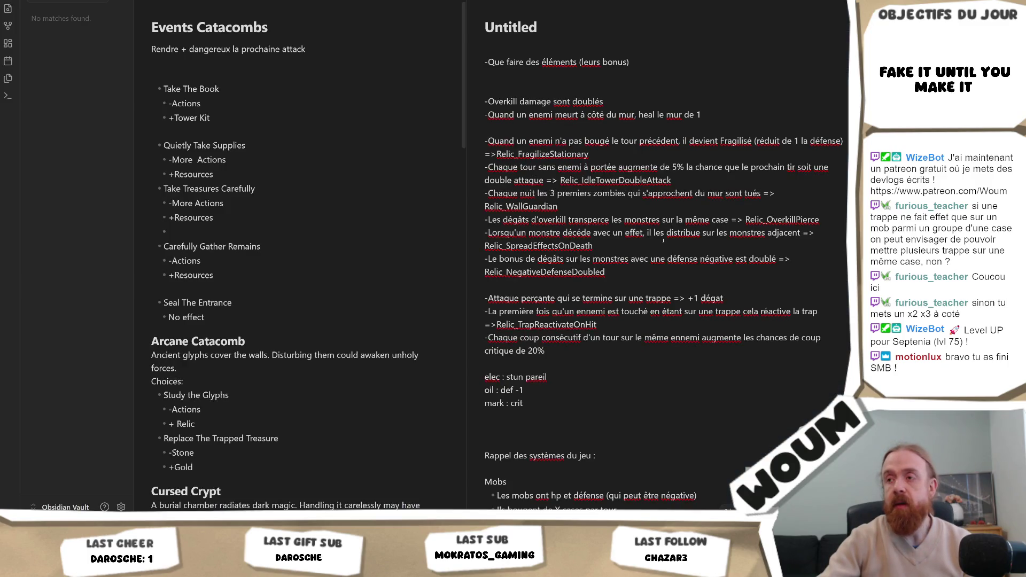